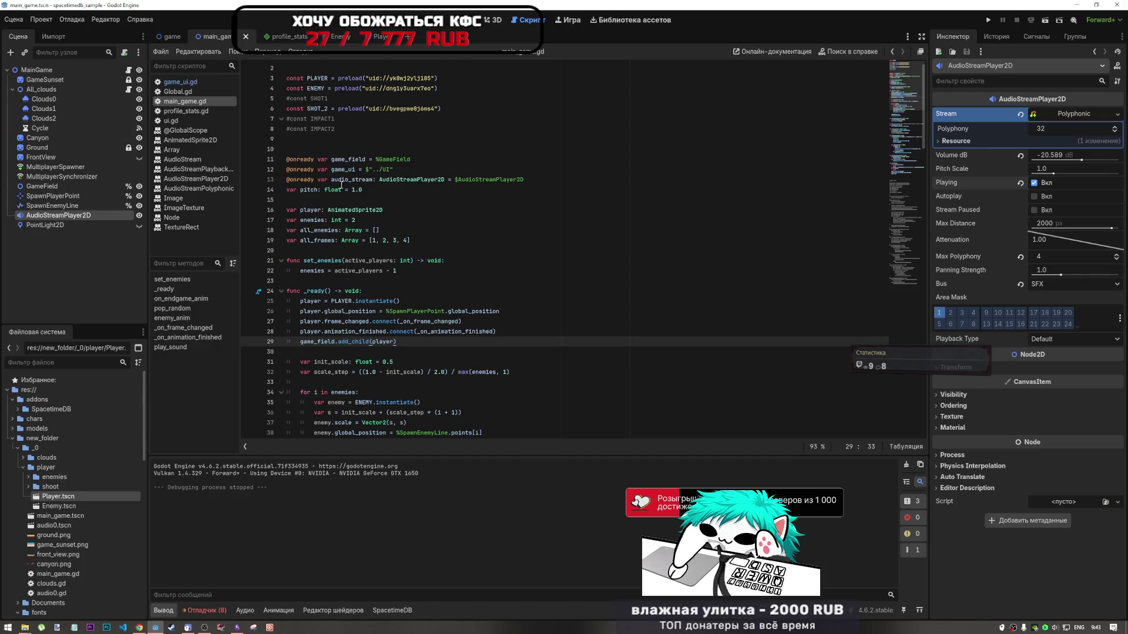
Test-run the duel scene, open the main_game.gd line 12 '../UI' not-found error, and stop the game
click(1047, 22)
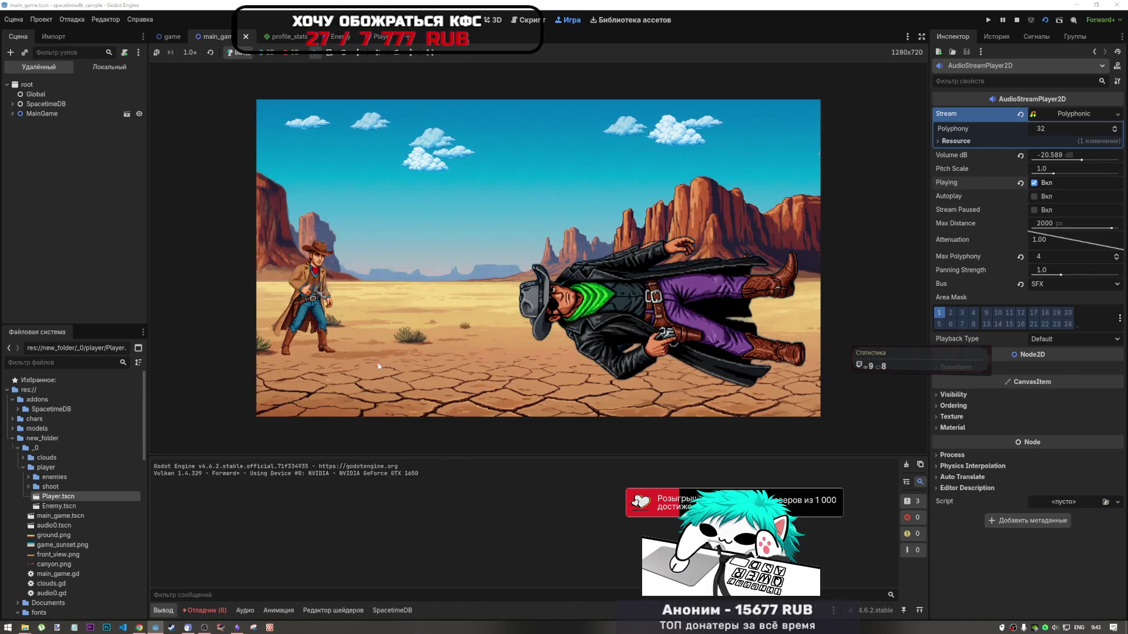
click(210, 613)
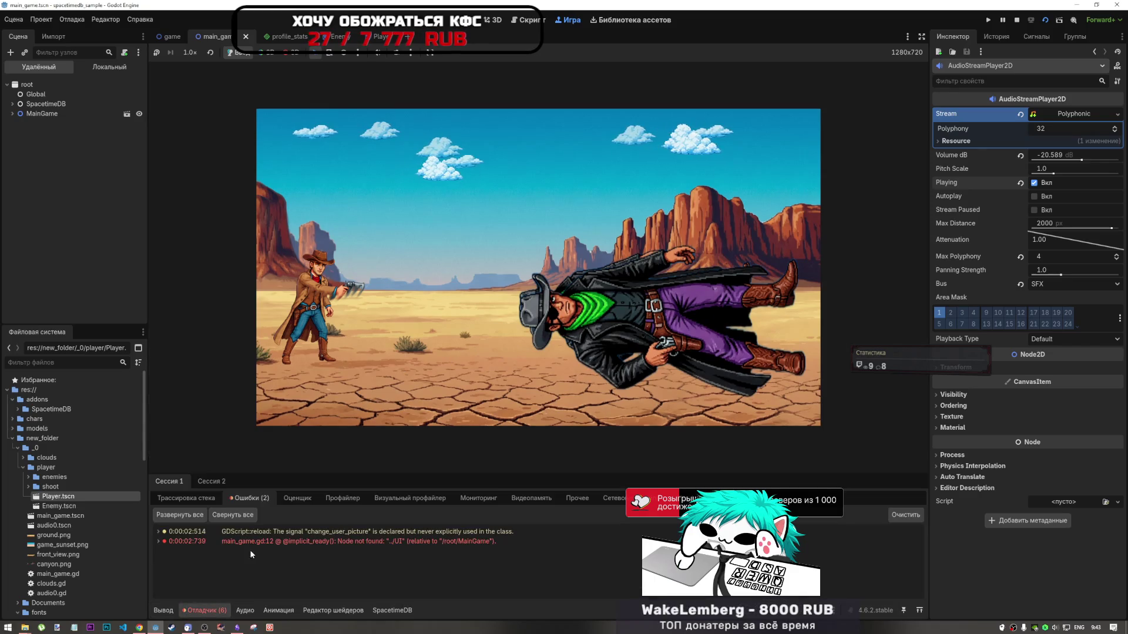
double_click(324, 541)
key(F8)
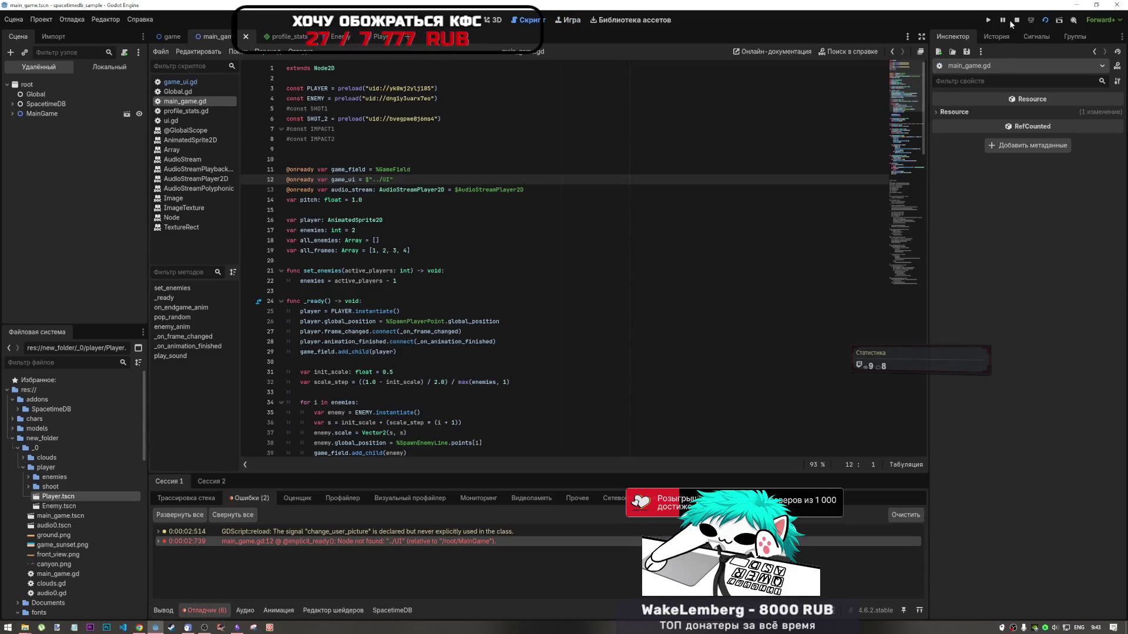
Pause the YouTube music video in Chrome and return to the Godot editor
click(159, 628)
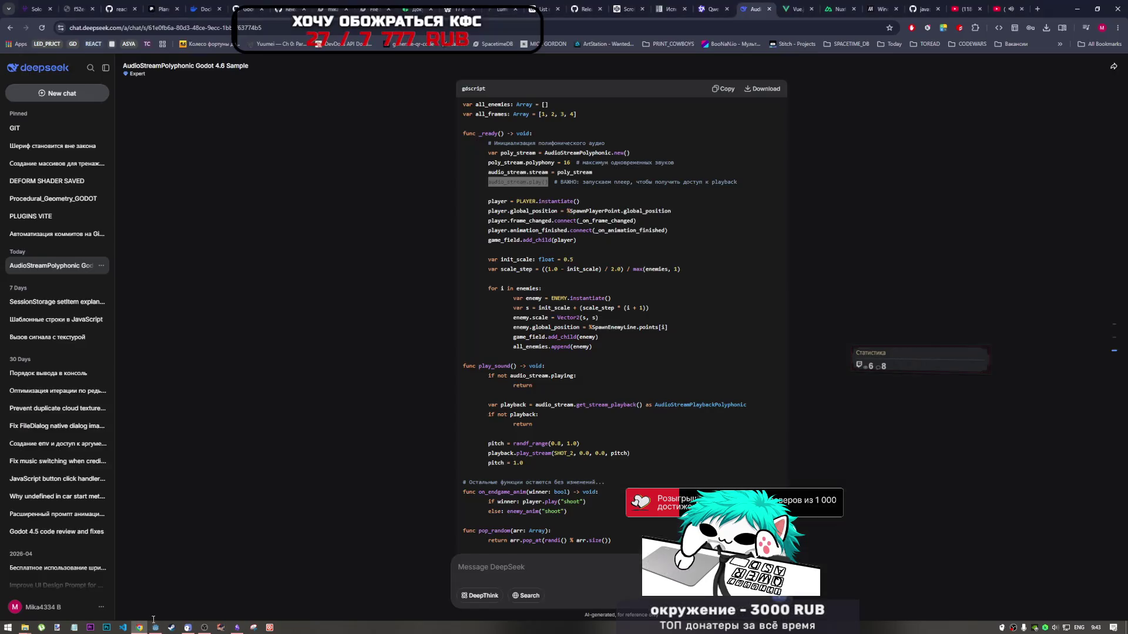
click(1008, 9)
click(628, 320)
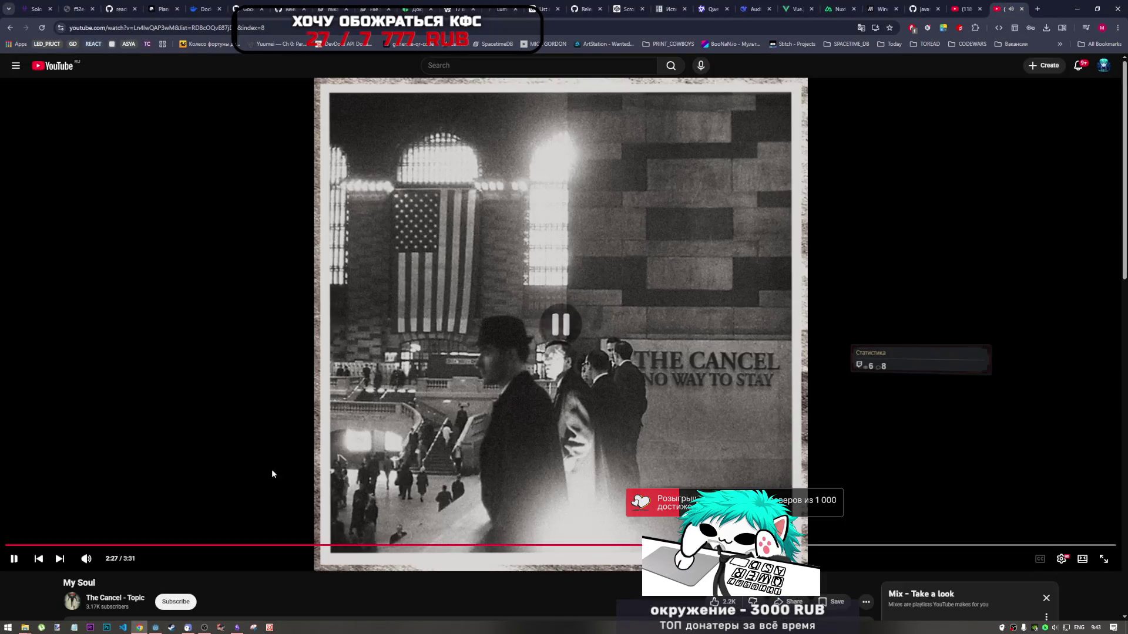
click(213, 621)
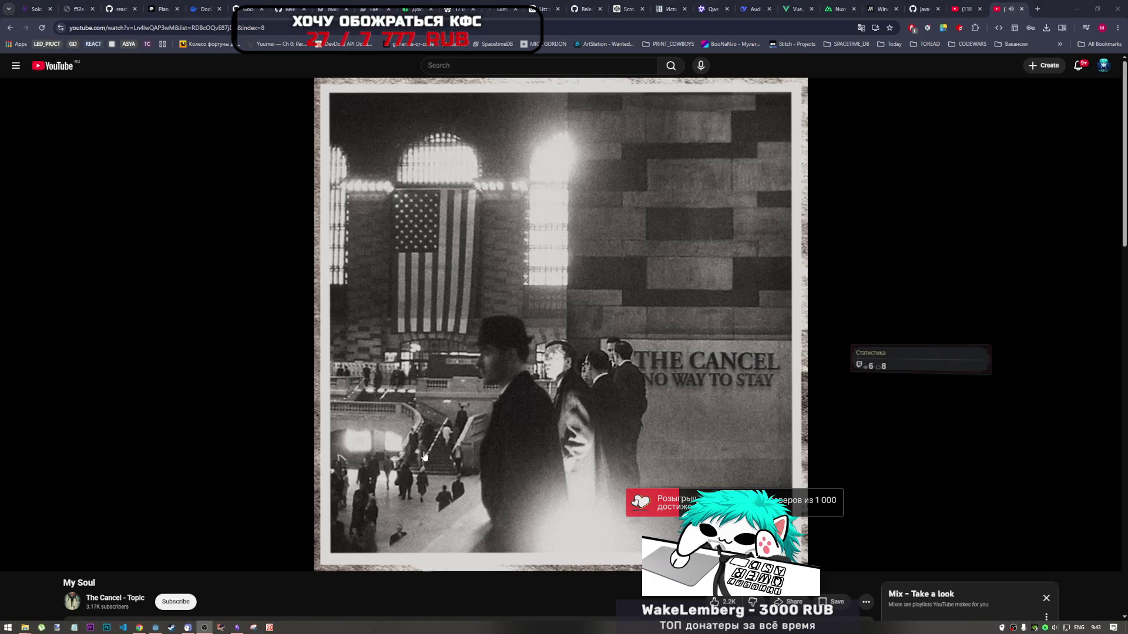
click(155, 627)
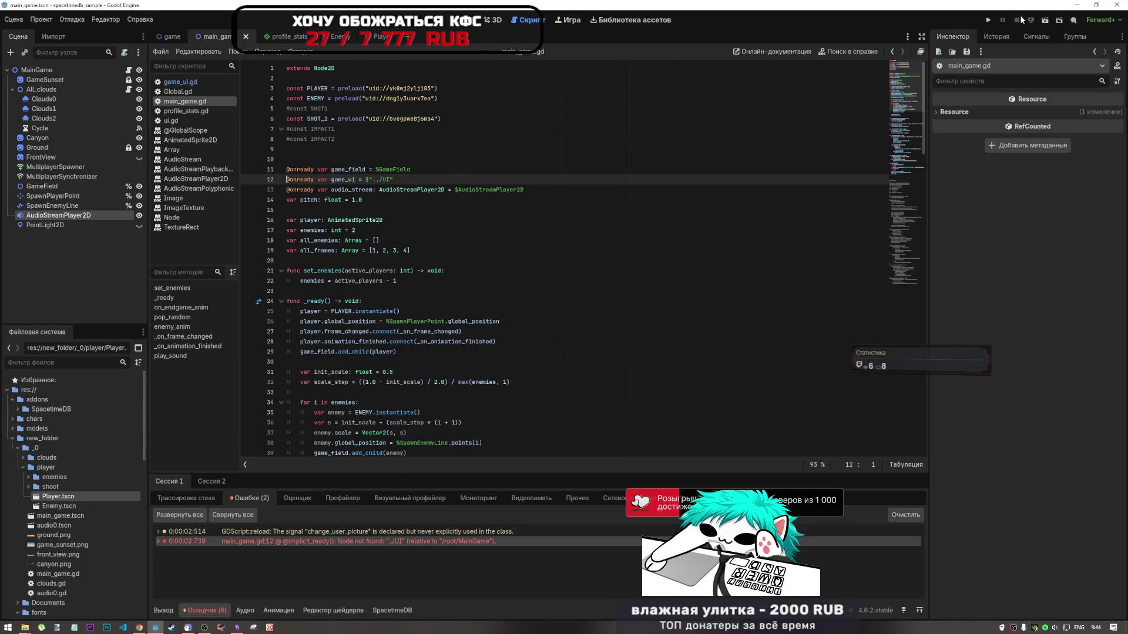
Raise the AudioStreamPlayer2D's Volume dB to 0
click(41, 206)
click(37, 216)
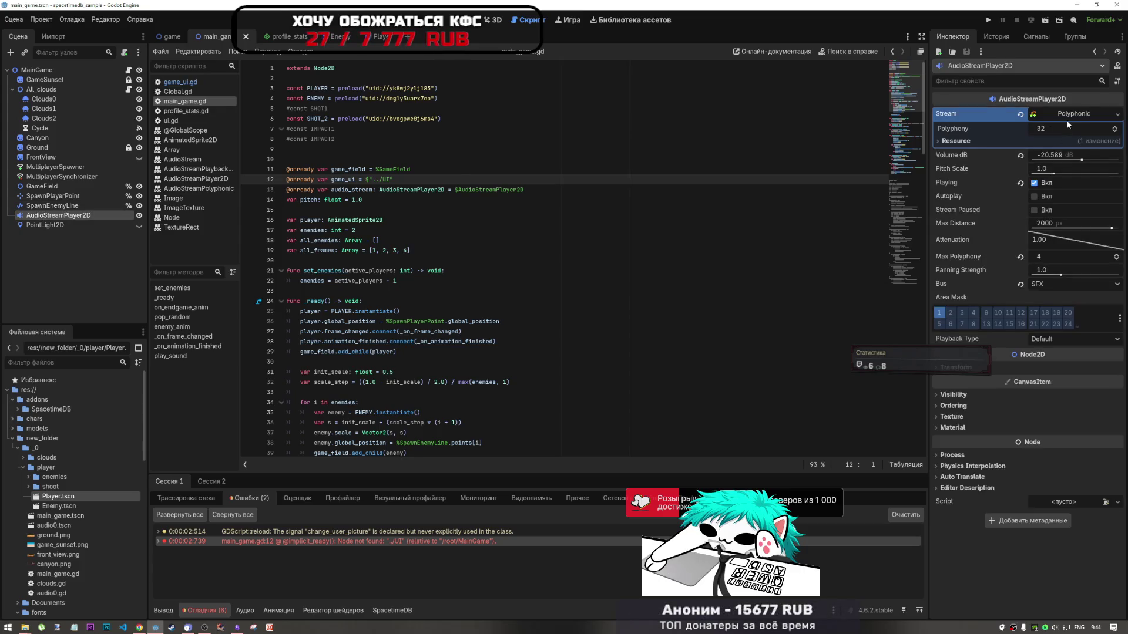
drag(1083, 163, 1099, 163)
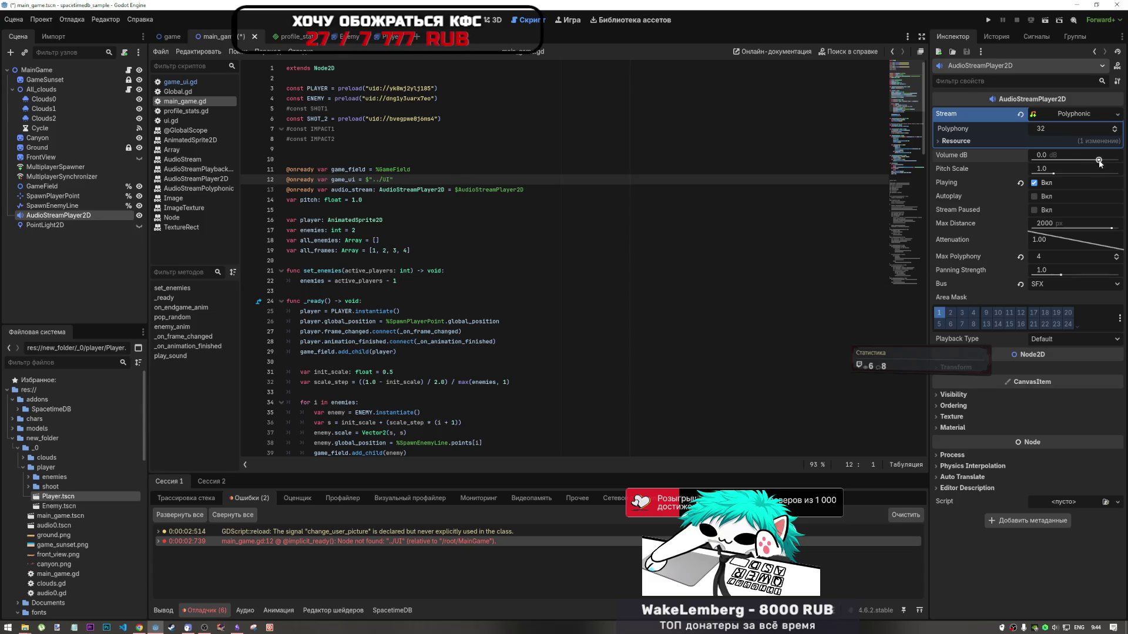
Run the game, fire a gunshot, and open the change_user_picture warning in Global.gd
key(F5)
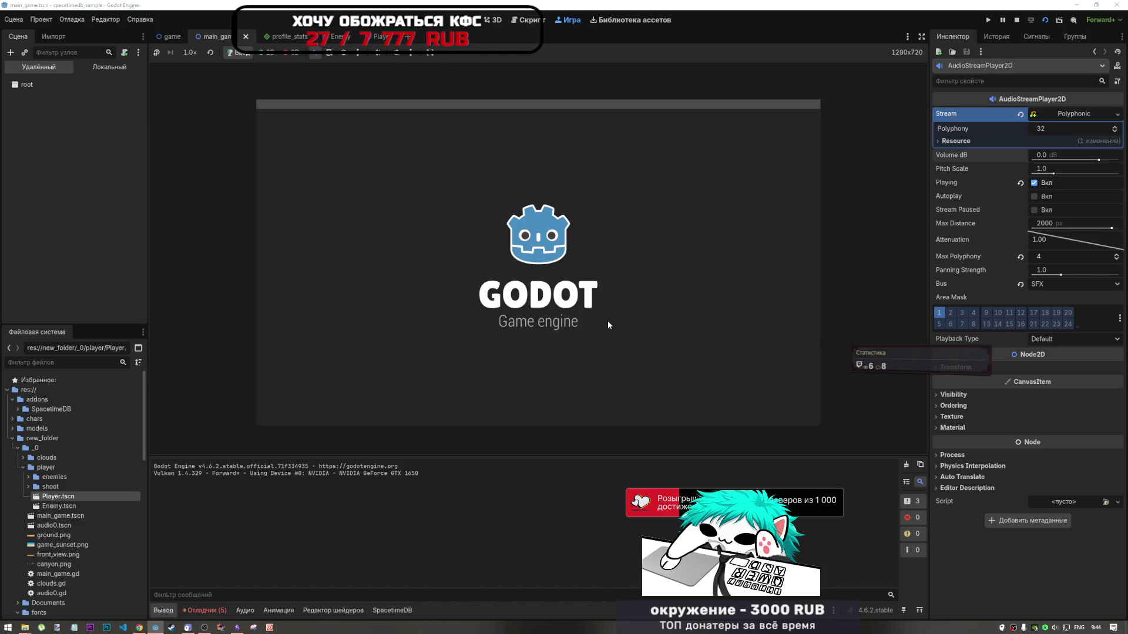
click(608, 325)
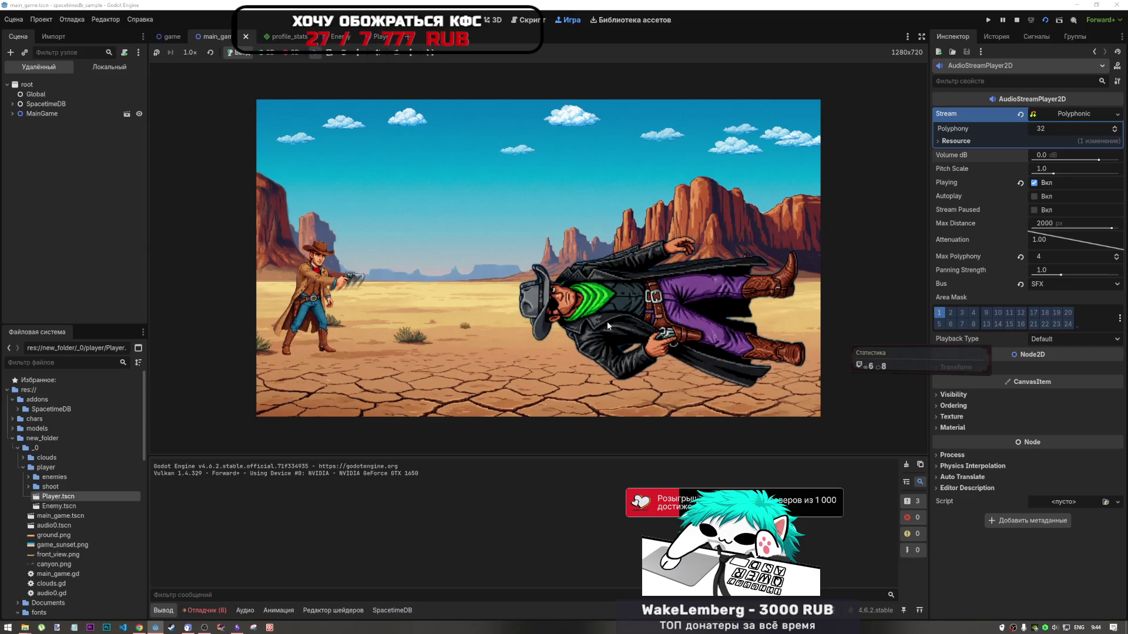
click(205, 610)
click(417, 540)
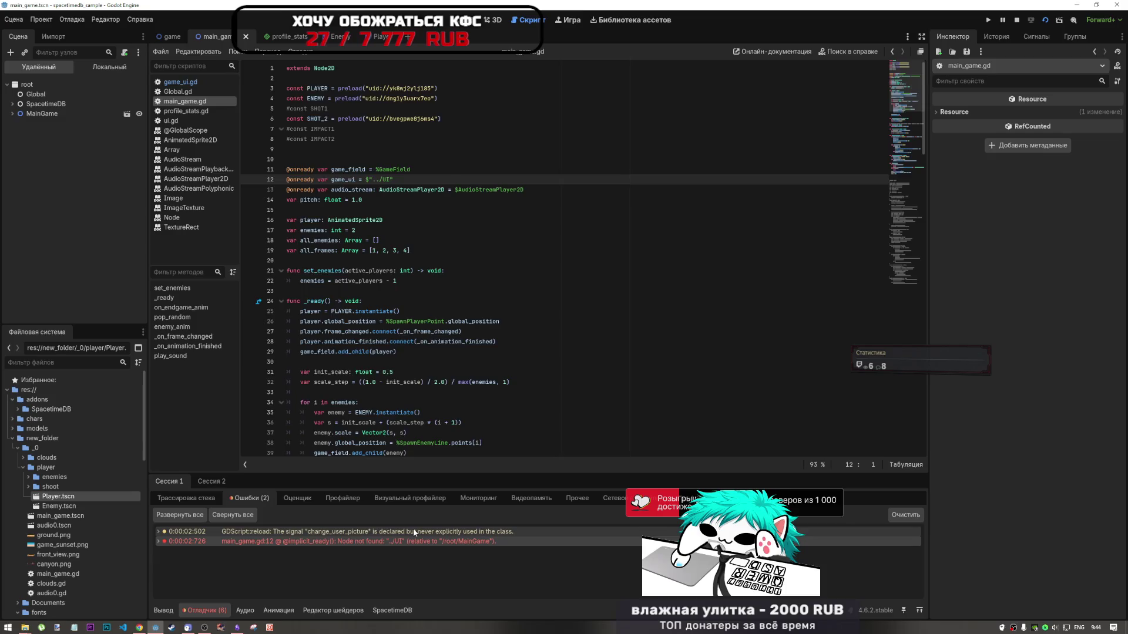
click(414, 530)
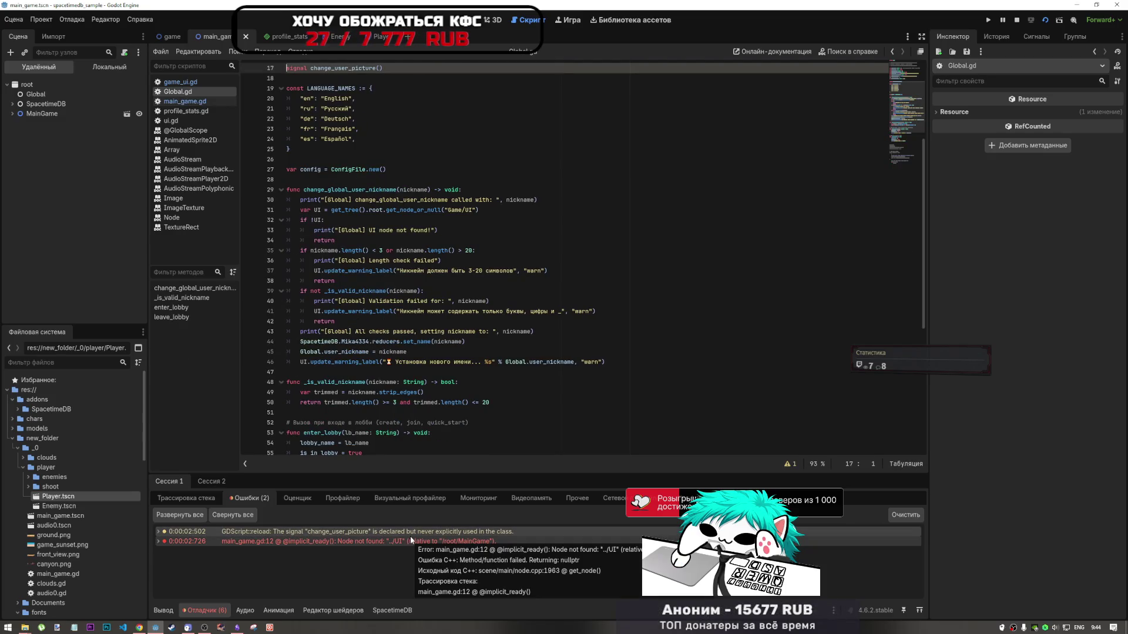
Jump to the main_game.gd line 12 error and look through the surrounding script
click(396, 536)
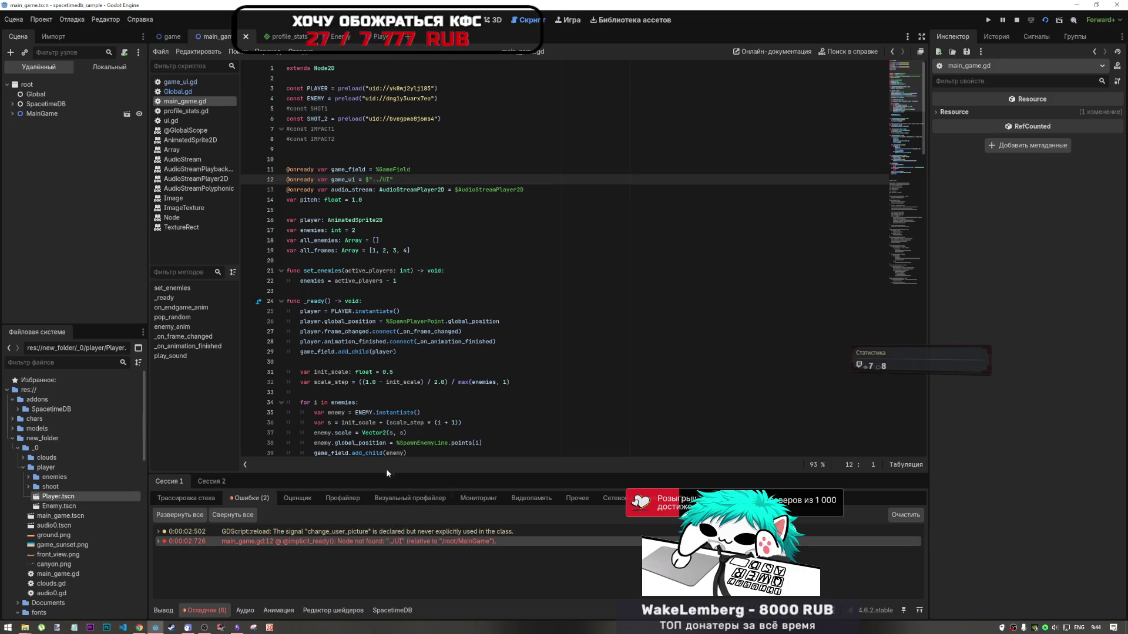
scroll(378, 263, down, 9)
scroll(385, 264, down, 11)
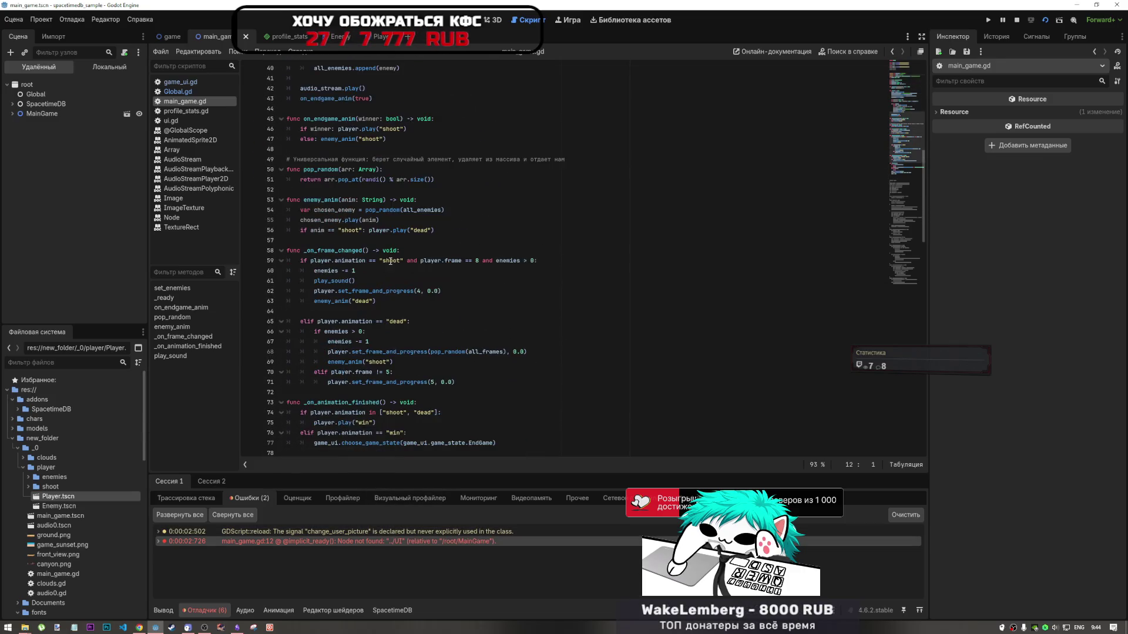
scroll(392, 268, up, 4)
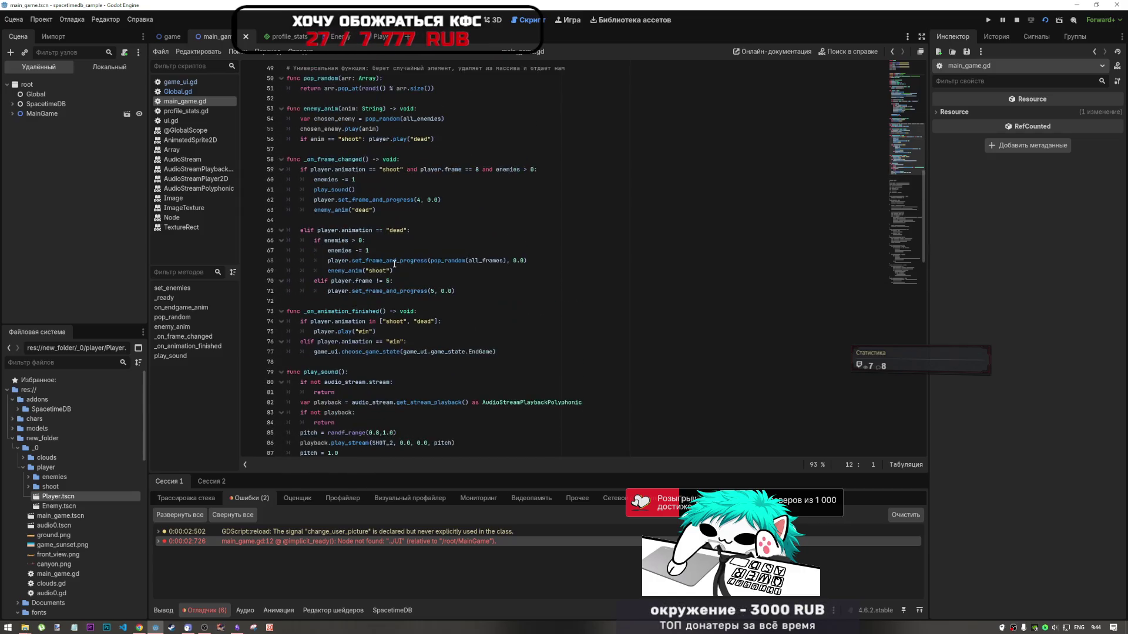
Resume the music video in the browser, then stop the running game in Godot
click(141, 627)
key(space)
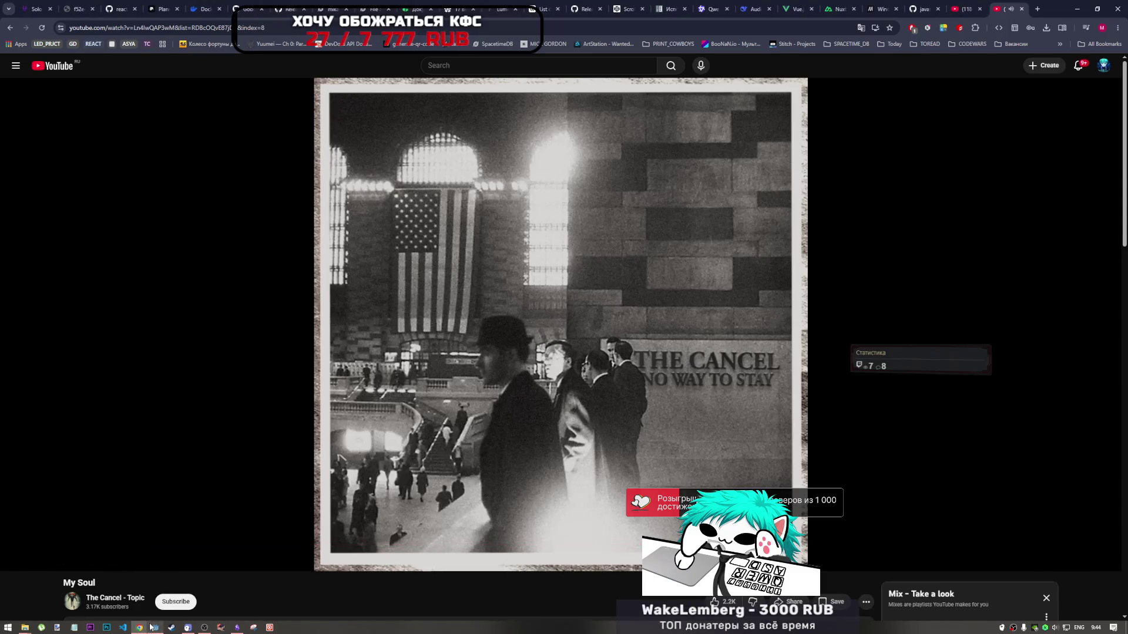
click(155, 628)
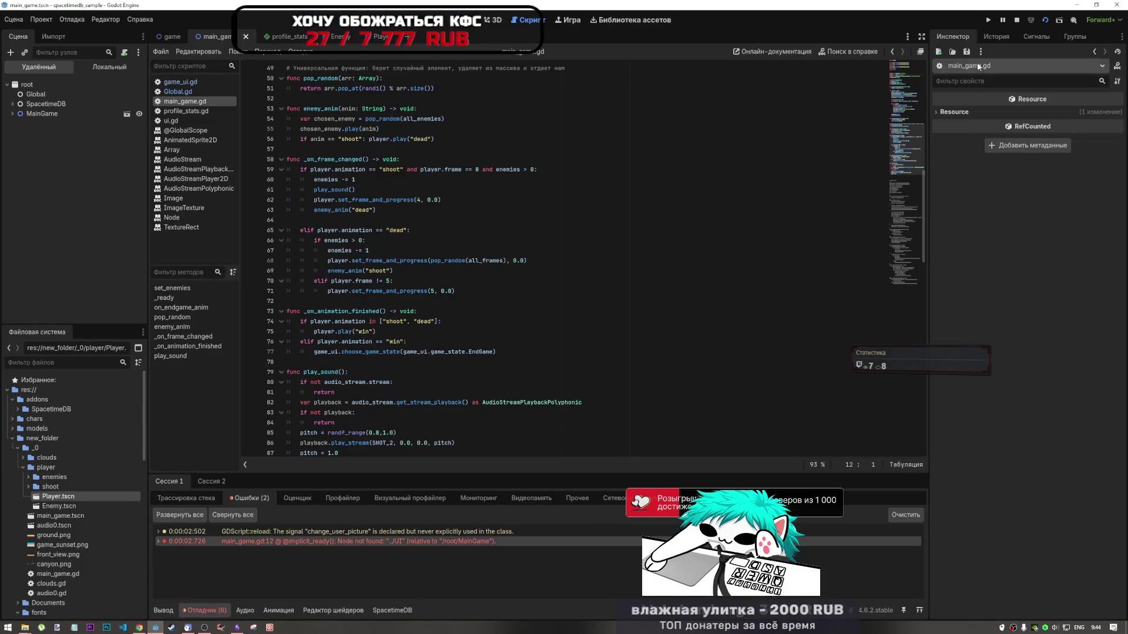
click(1017, 19)
Comment out the 'if not playback: return' guard on lines 83–84 of play_sound
click(559, 302)
scroll(559, 303, down, 4)
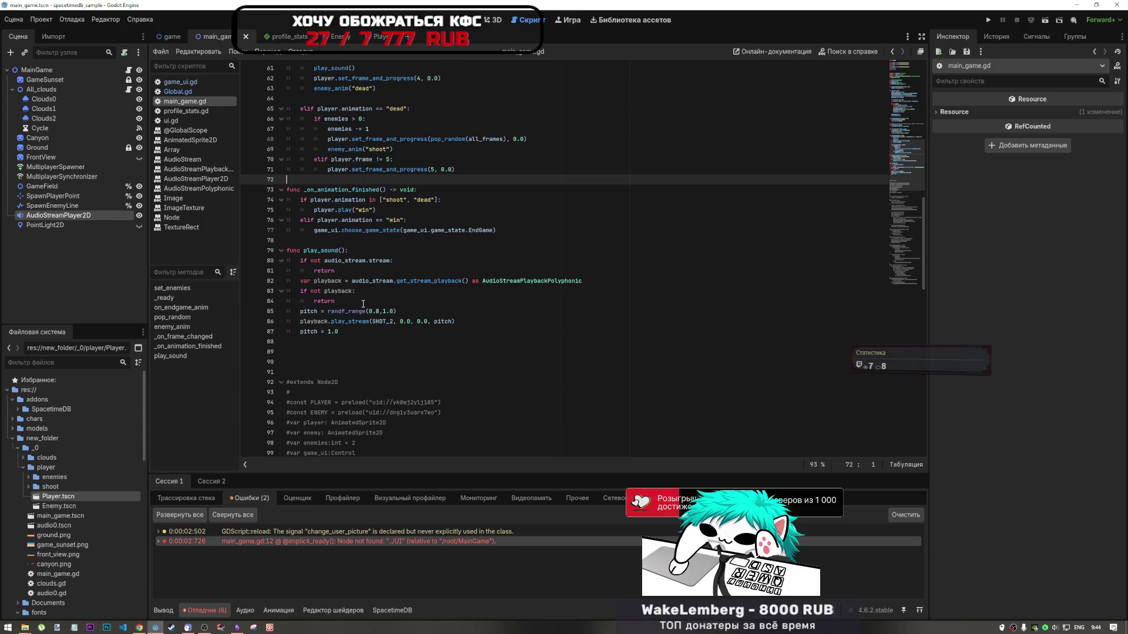
drag(363, 304, 302, 291)
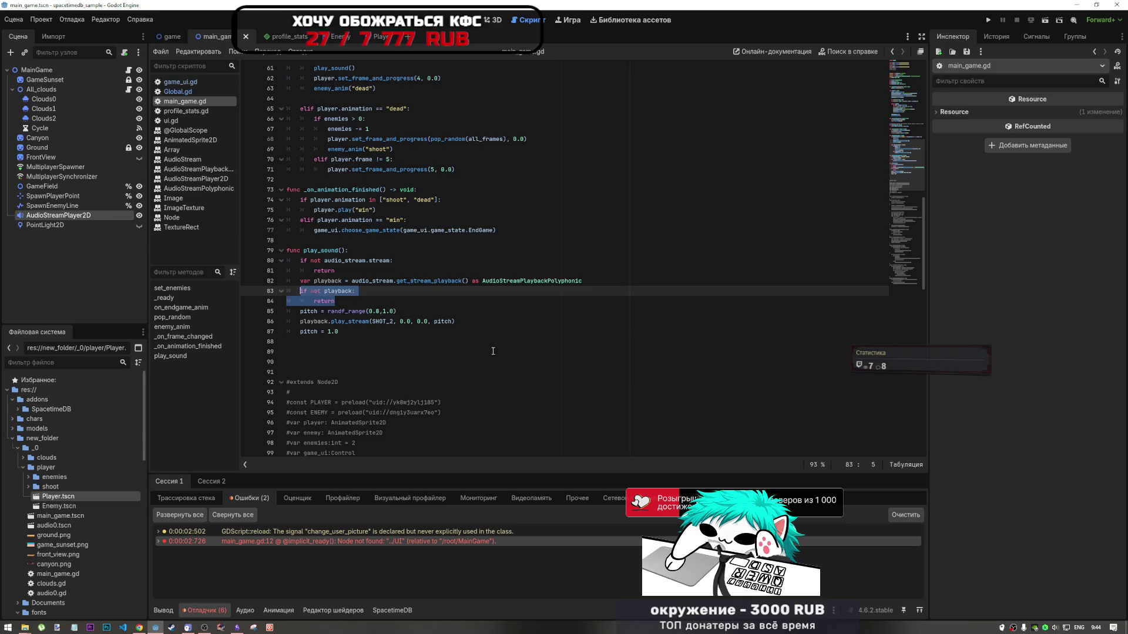
key(ctrl+k)
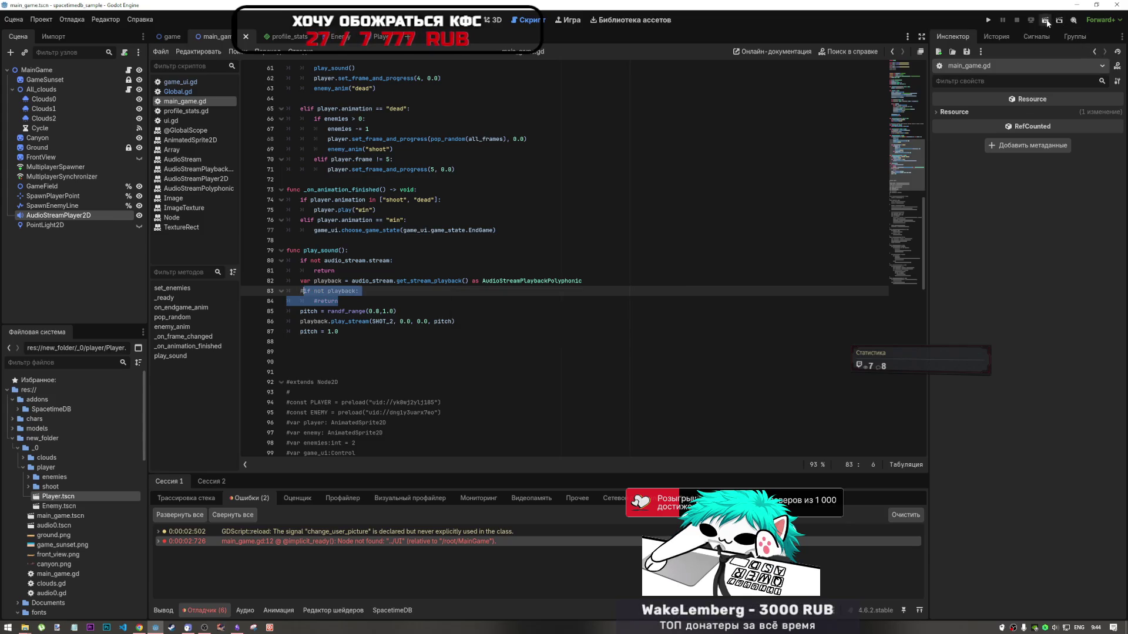
click(1045, 21)
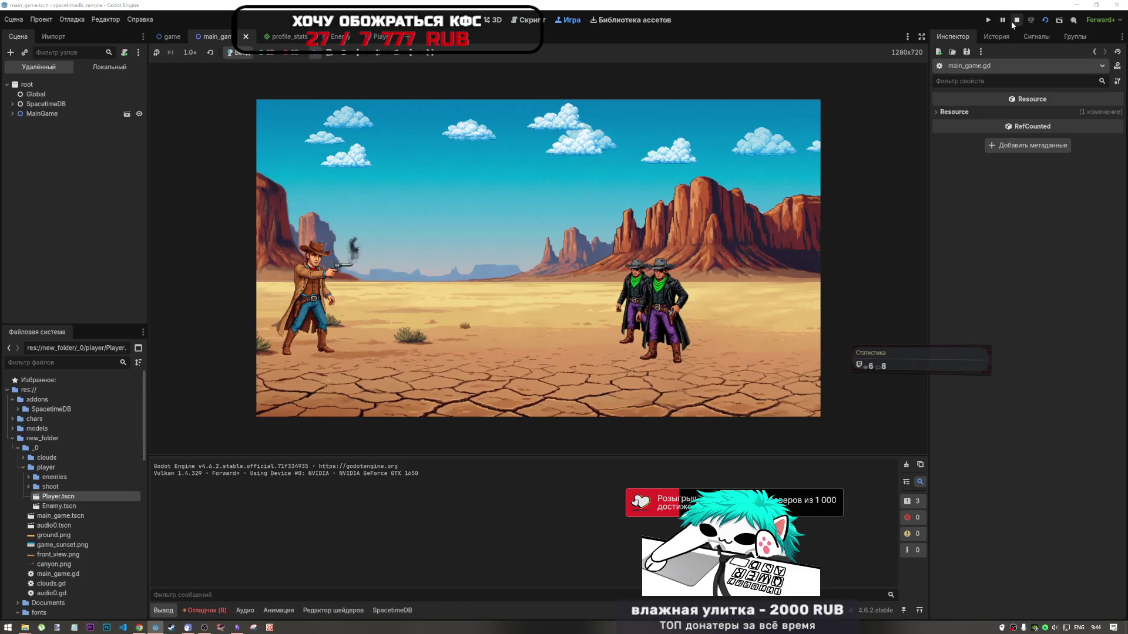
click(204, 611)
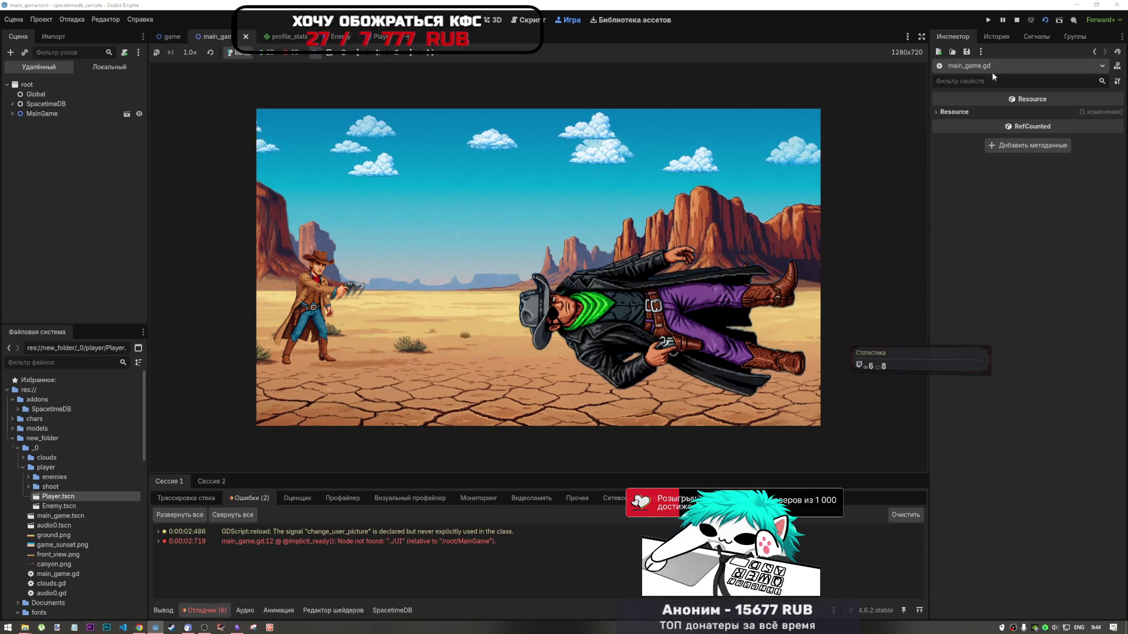
click(1014, 20)
click(486, 352)
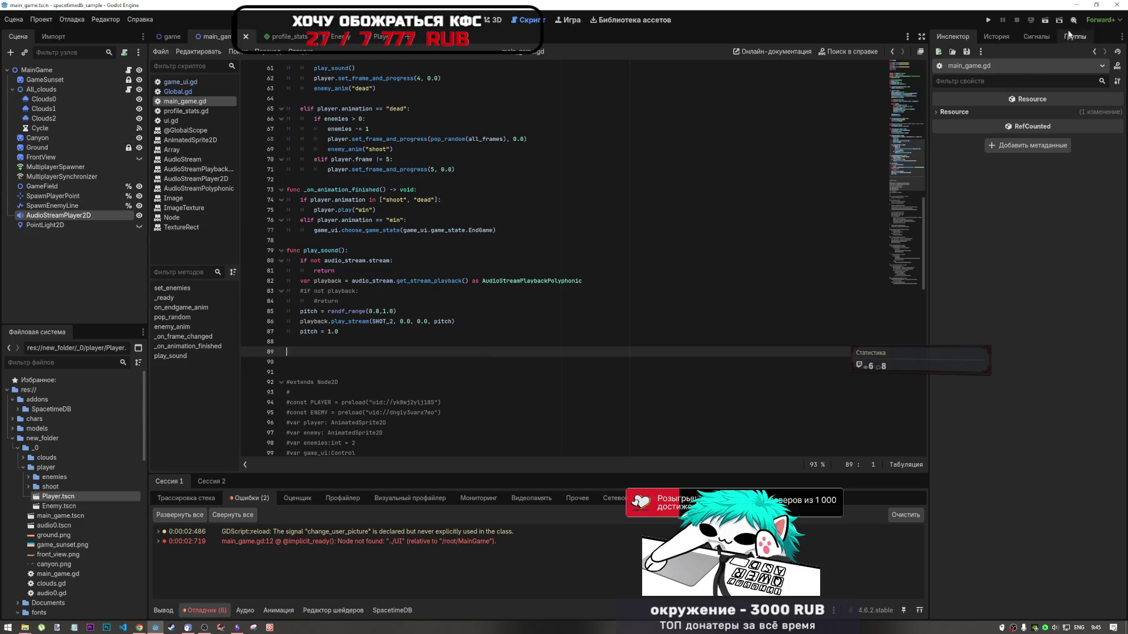
Check the editor history and reselect the AudioStreamPlayer2D node in the Inspector
click(991, 39)
click(953, 36)
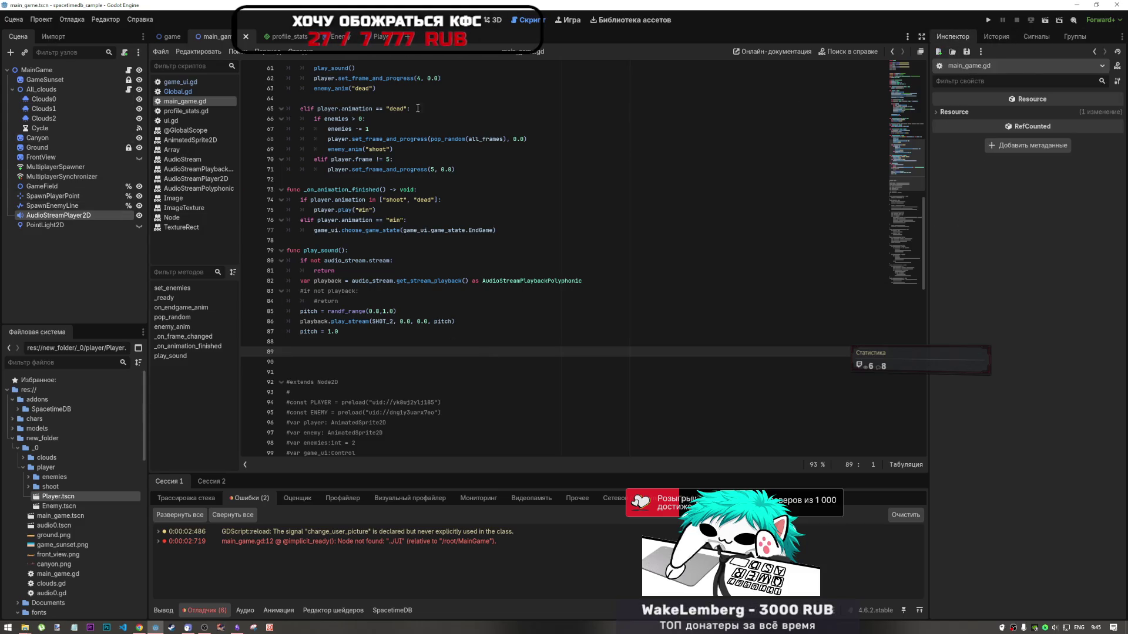
click(44, 215)
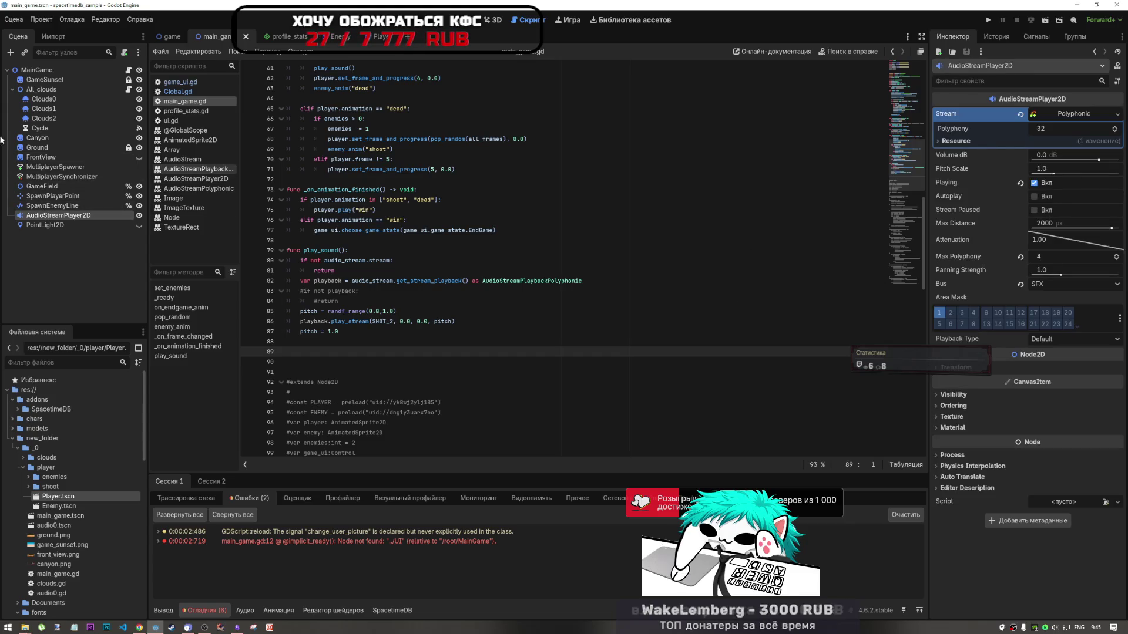
Add an AudioListener2D child under MainGame, enable Current, and run the scene
right_click(32, 70)
click(61, 93)
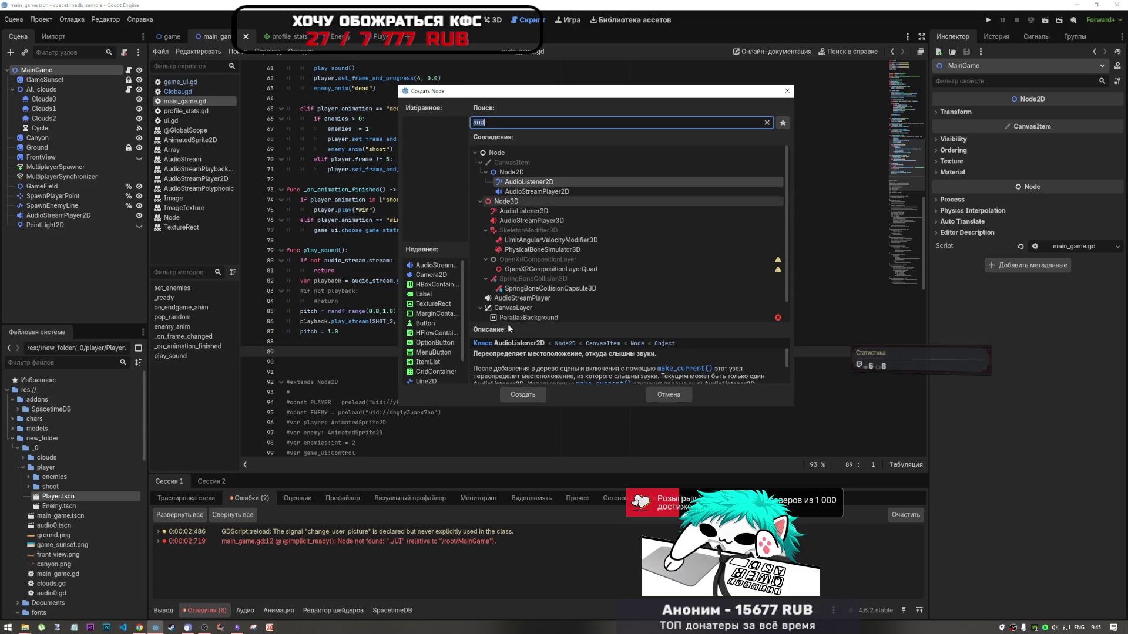
click(523, 394)
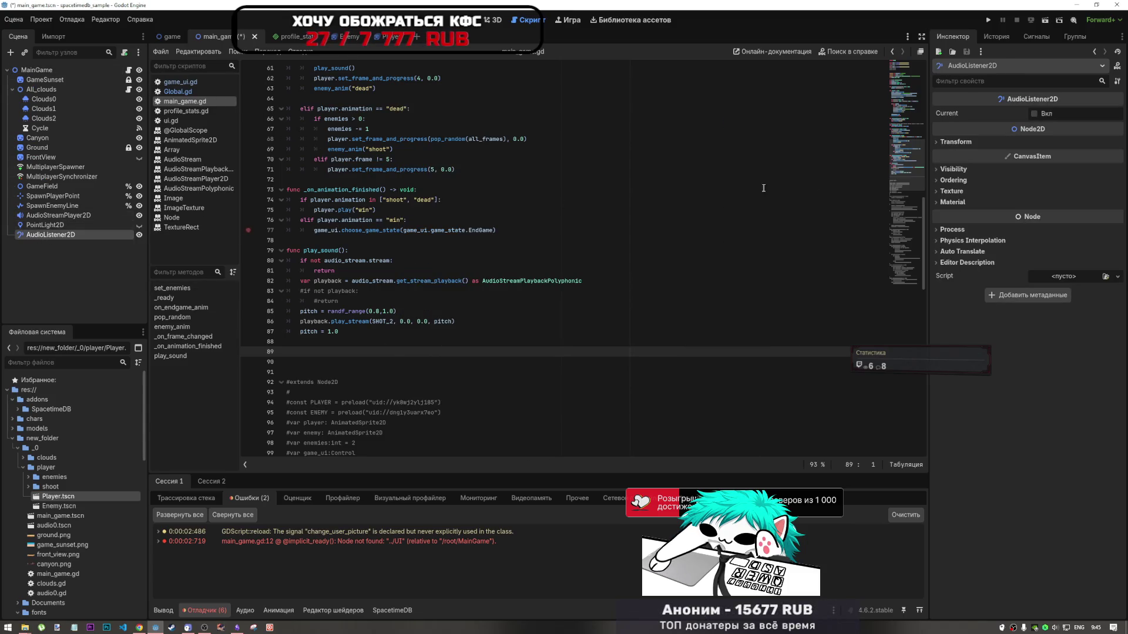
click(1036, 113)
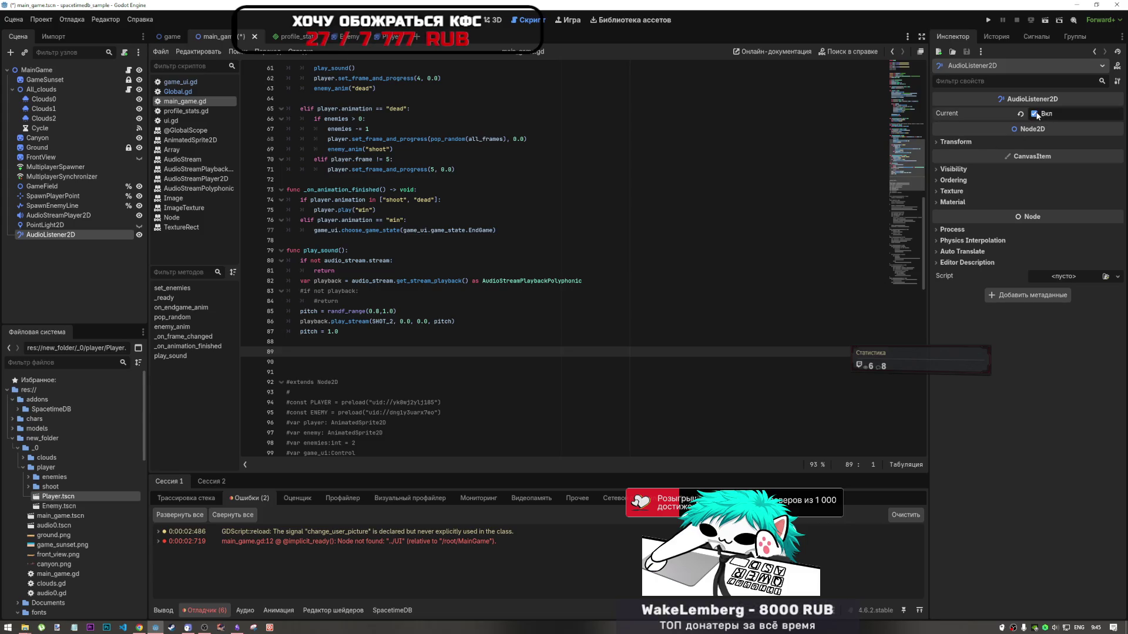
click(1048, 20)
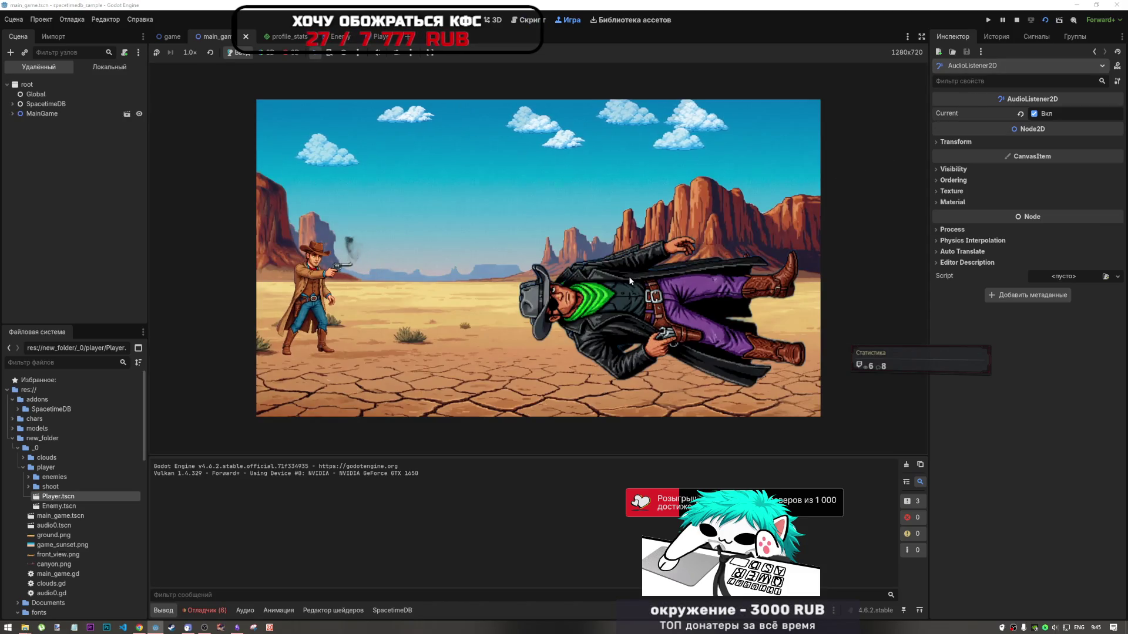
Check the debugger errors, stop the game, and select AudioStreamPlayer2D in the Scene tree
click(224, 605)
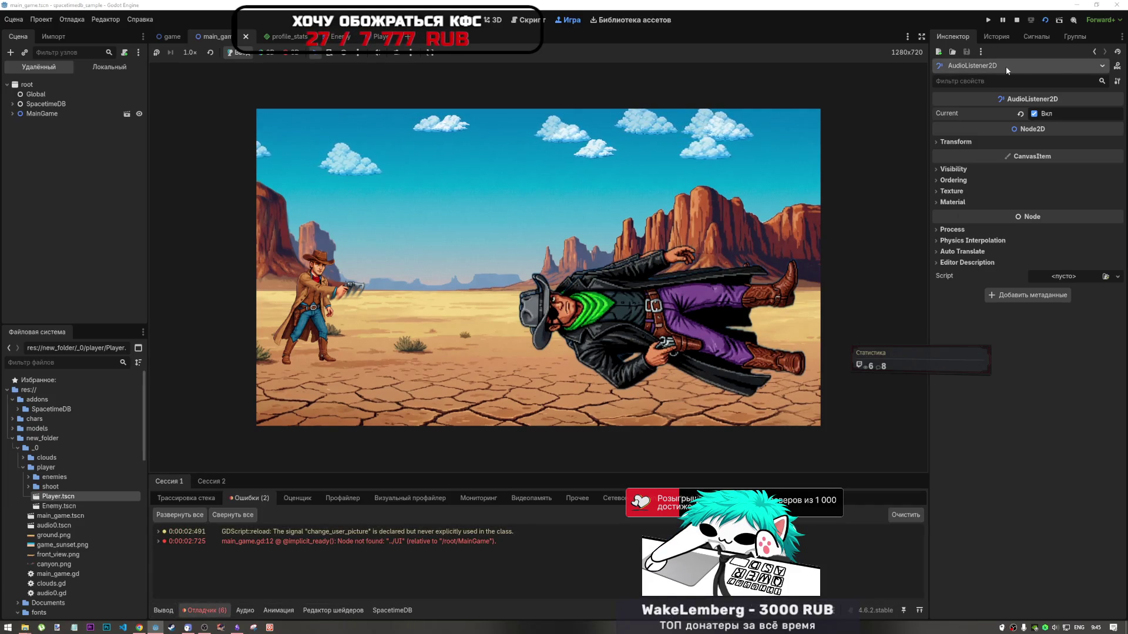
click(1018, 21)
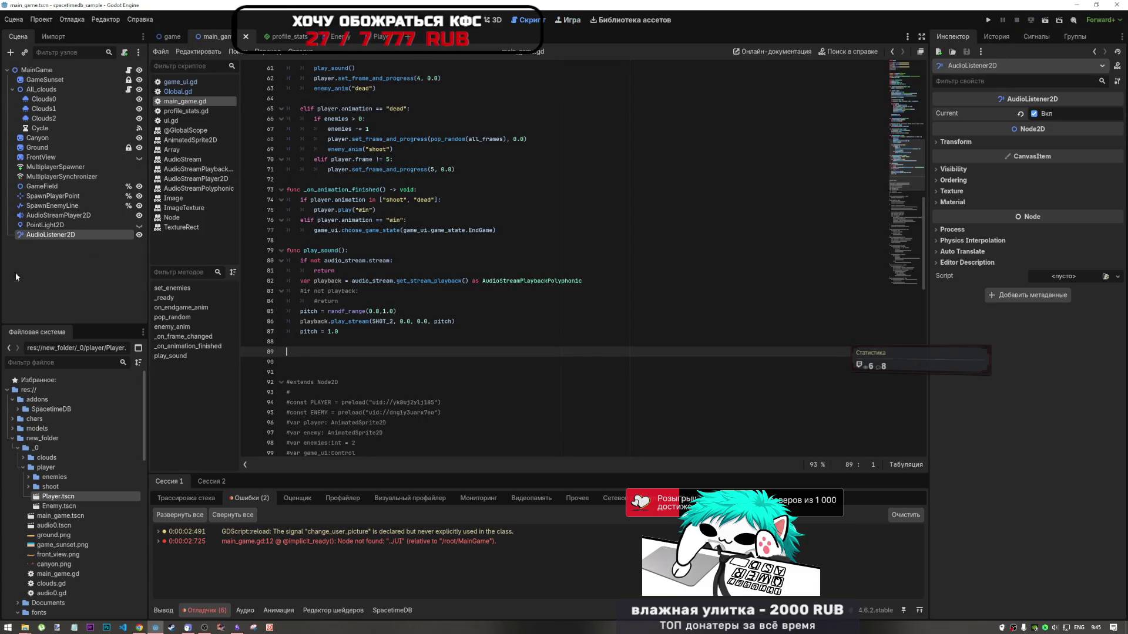
click(61, 216)
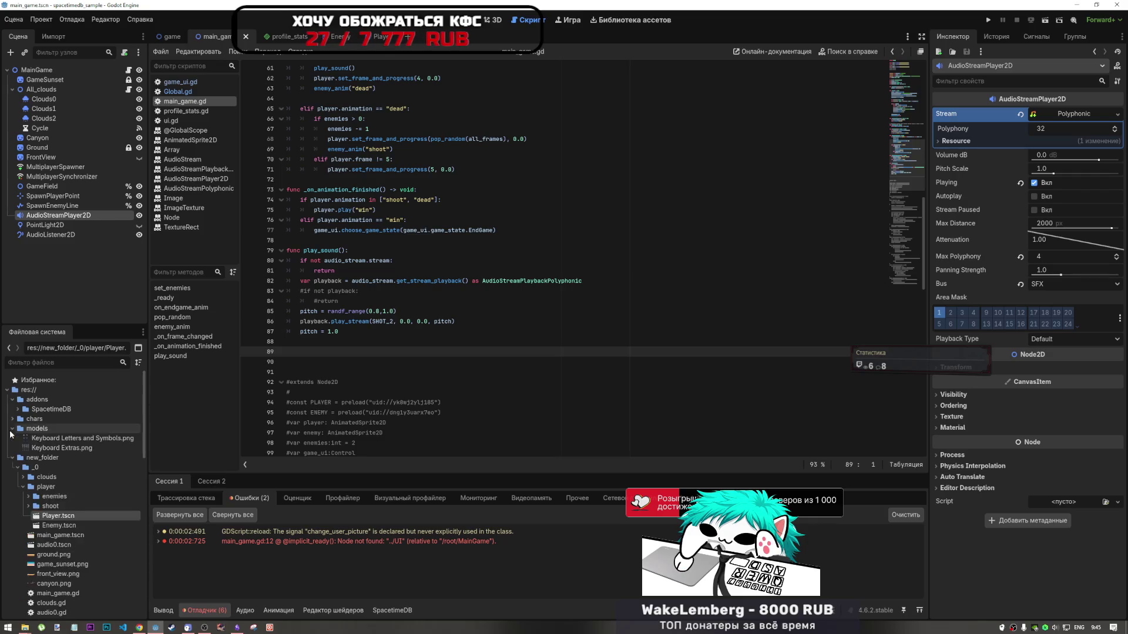
Filter FileSystem for 'sfx', open models/audio, clear the filter, and scroll to SFX/shot2.ogg
scroll(28, 483, down, 2)
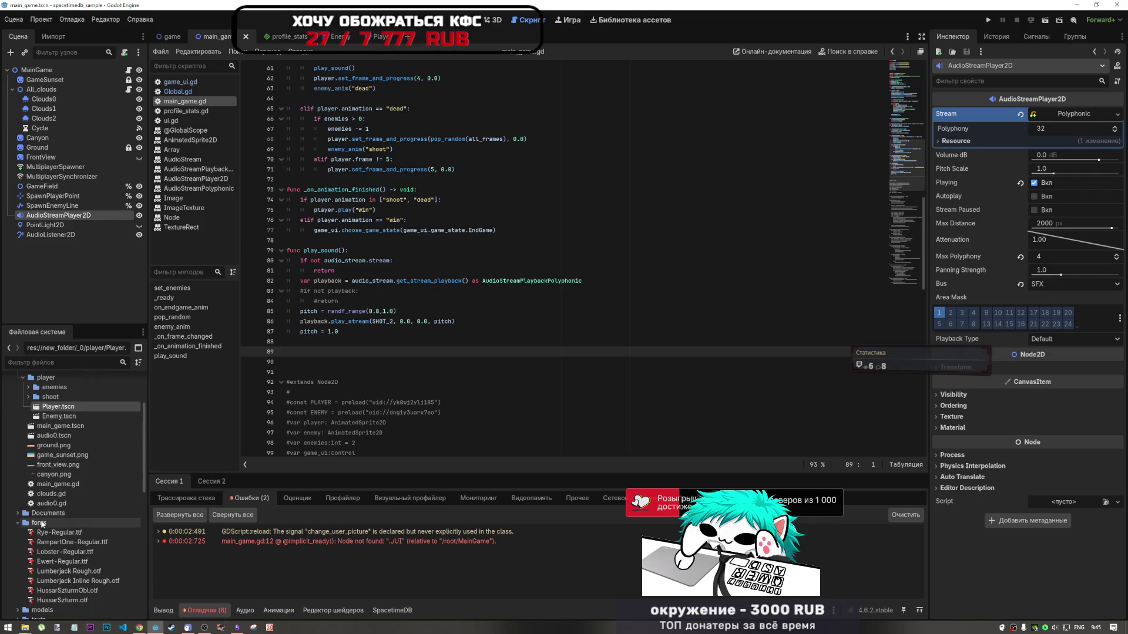
scroll(40, 520, down, 1)
scroll(40, 521, down, 7)
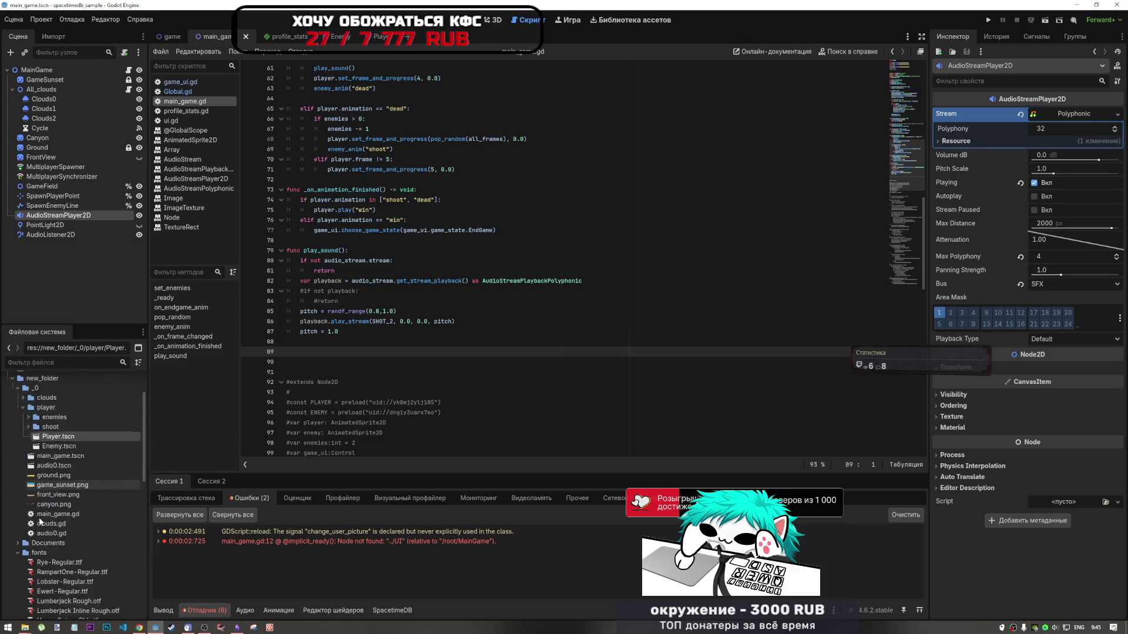
scroll(25, 519, down, 1)
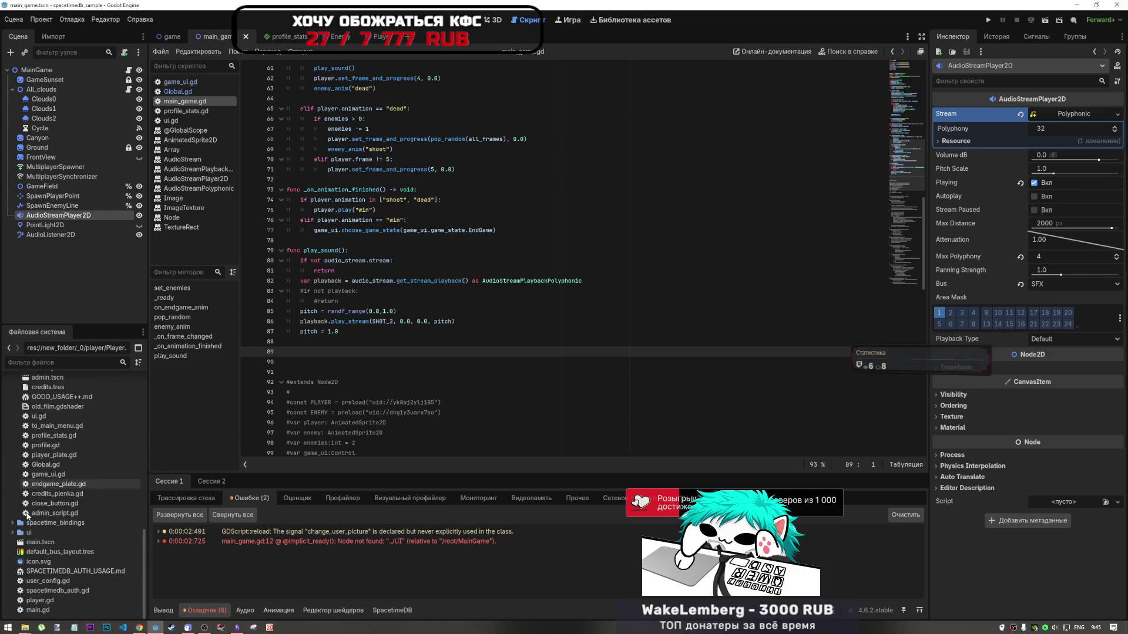
scroll(59, 483, up, 9)
scroll(59, 483, up, 2)
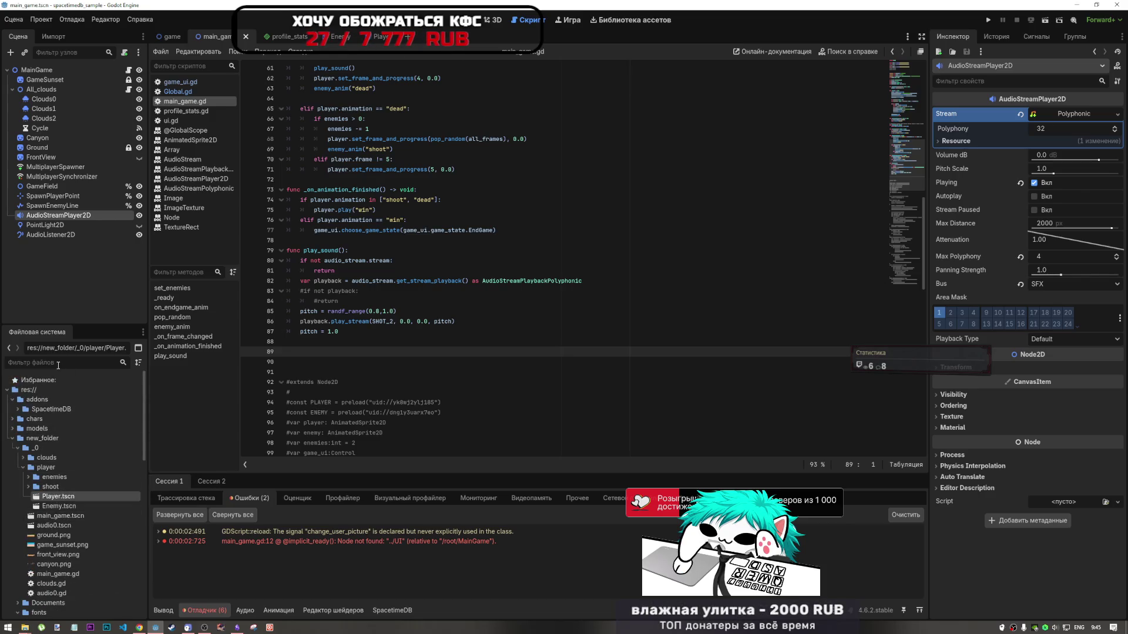
text(sfx)
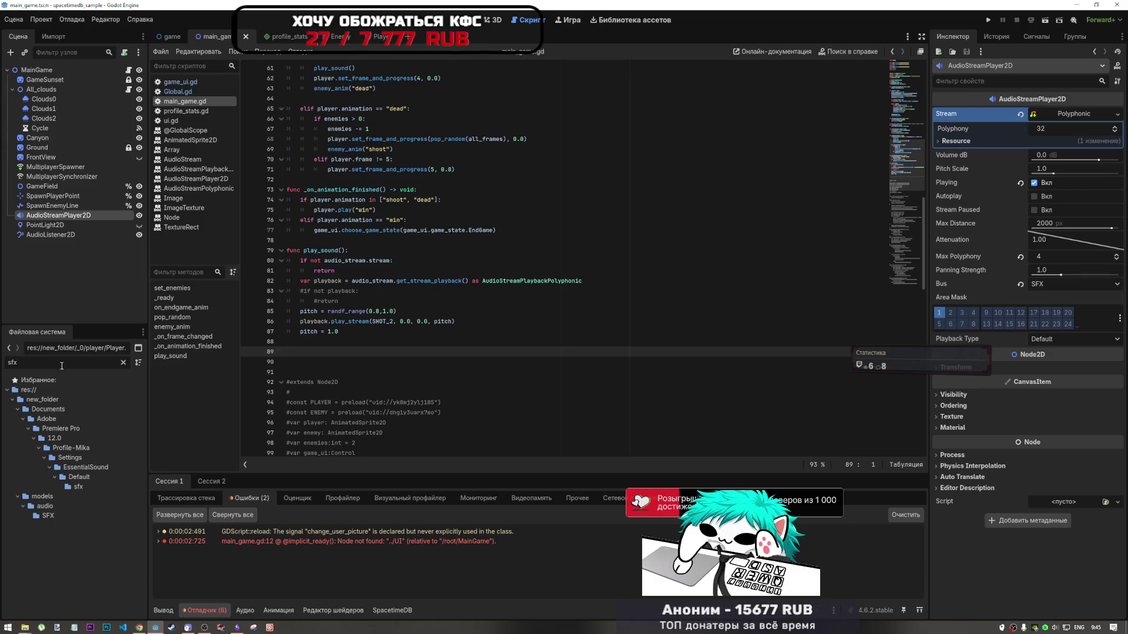
click(56, 507)
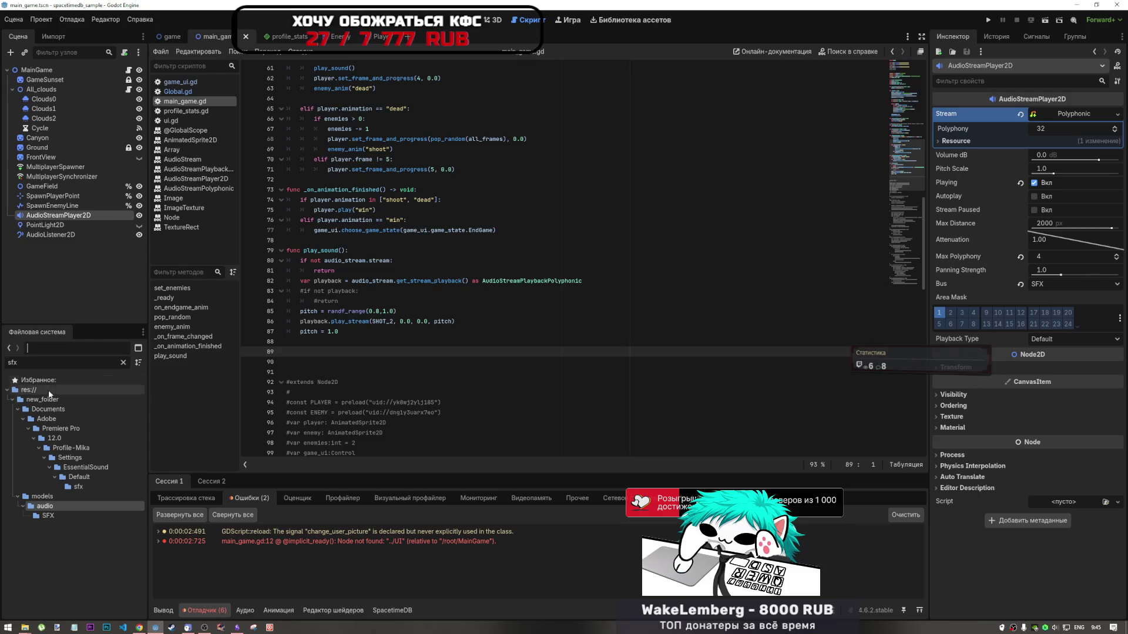
click(122, 363)
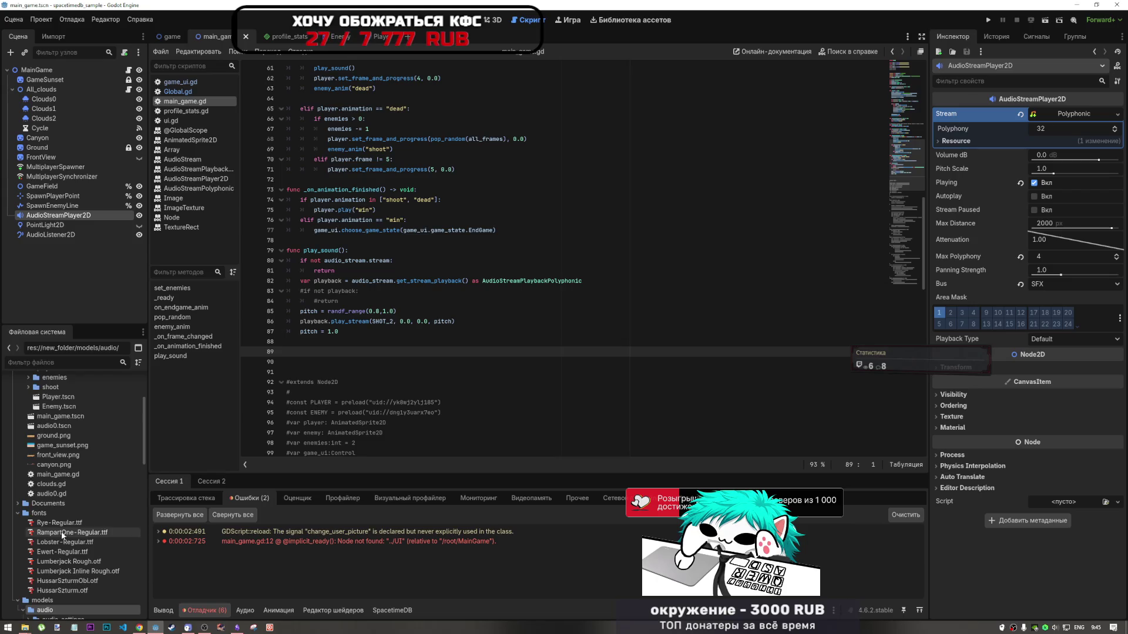
scroll(63, 528, down, 6)
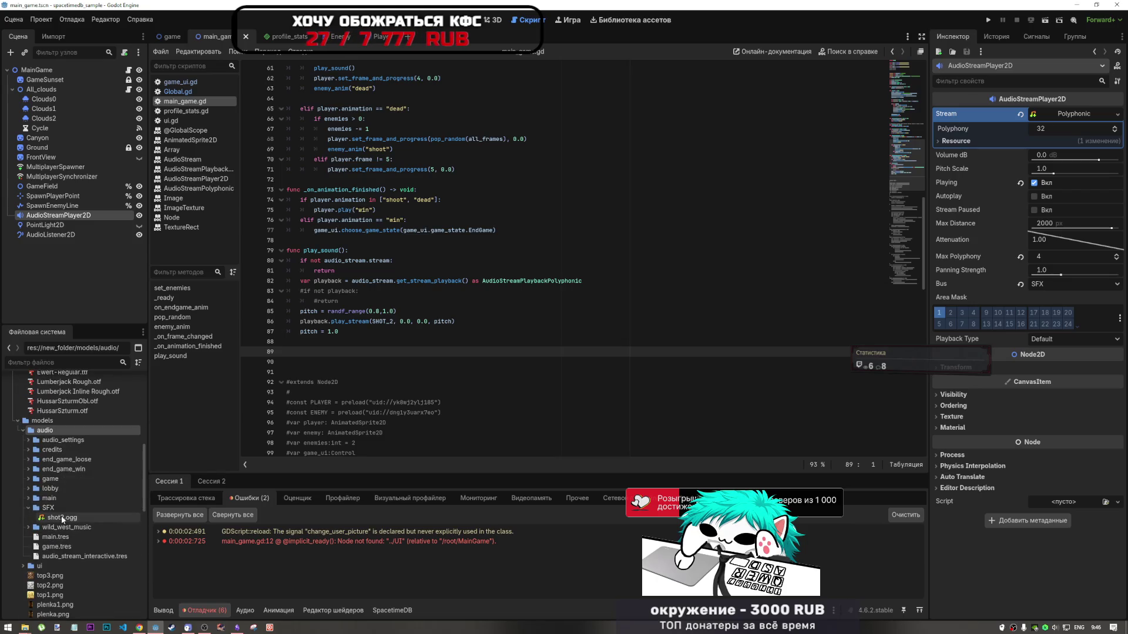
double_click(62, 518)
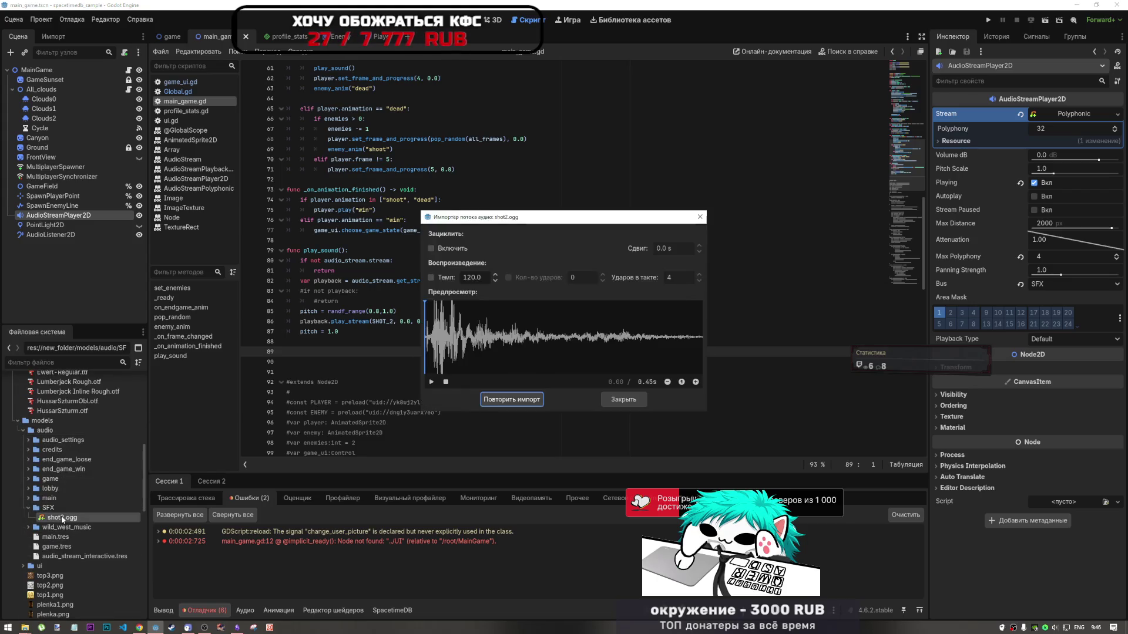
click(432, 382)
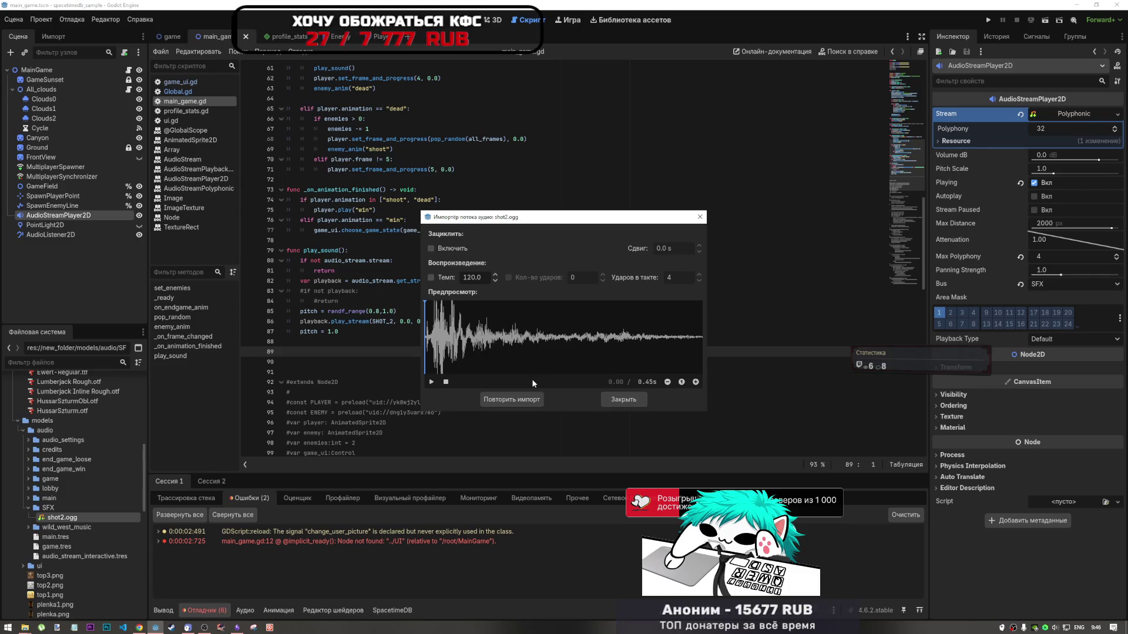
click(433, 383)
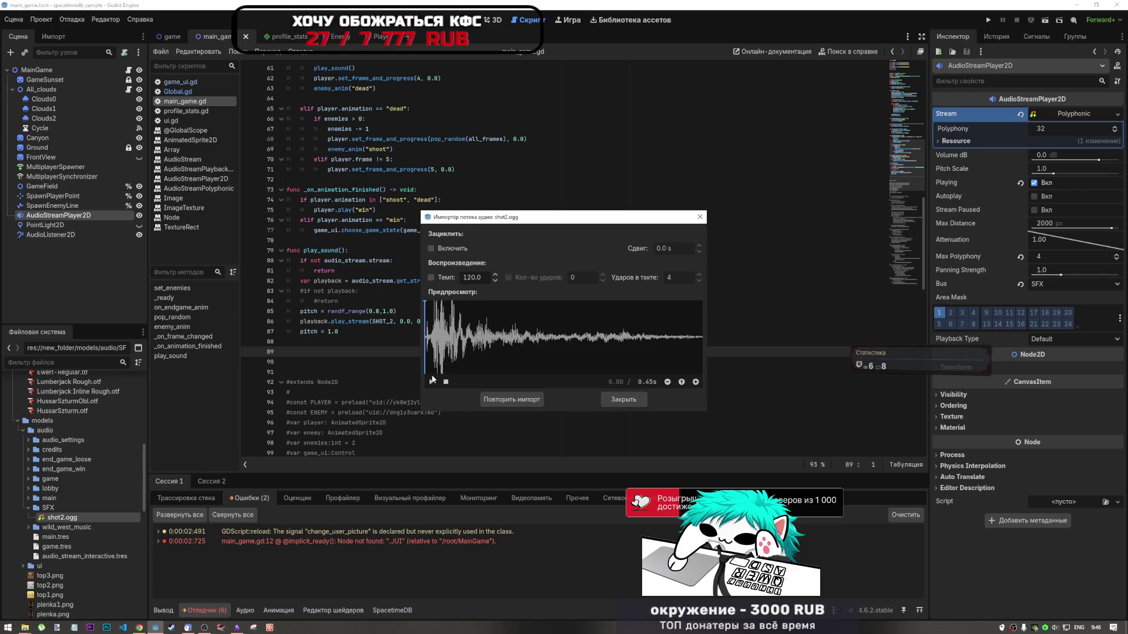
click(624, 399)
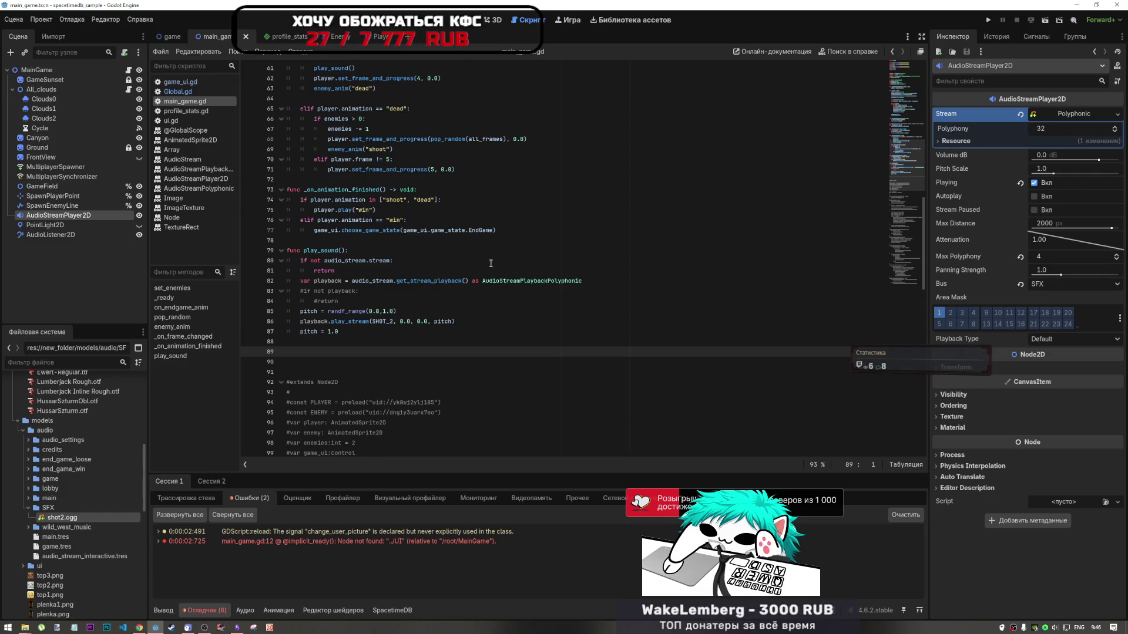
Review the resource types in the player's Stream dropdown, then switch to Chrome
click(1118, 117)
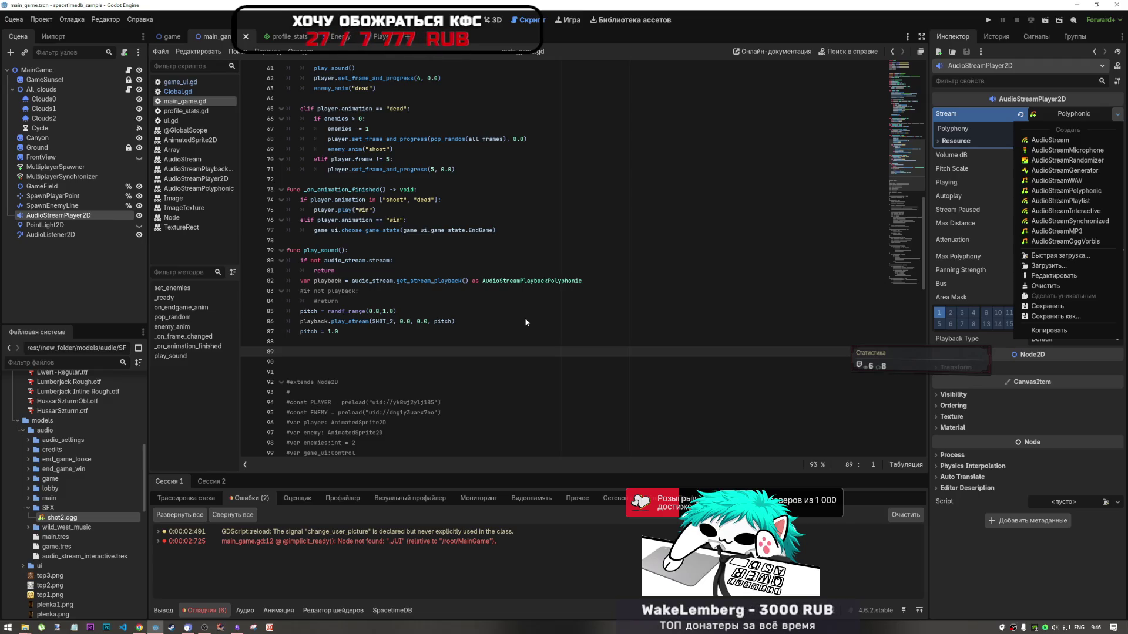
key(alt+Tab)
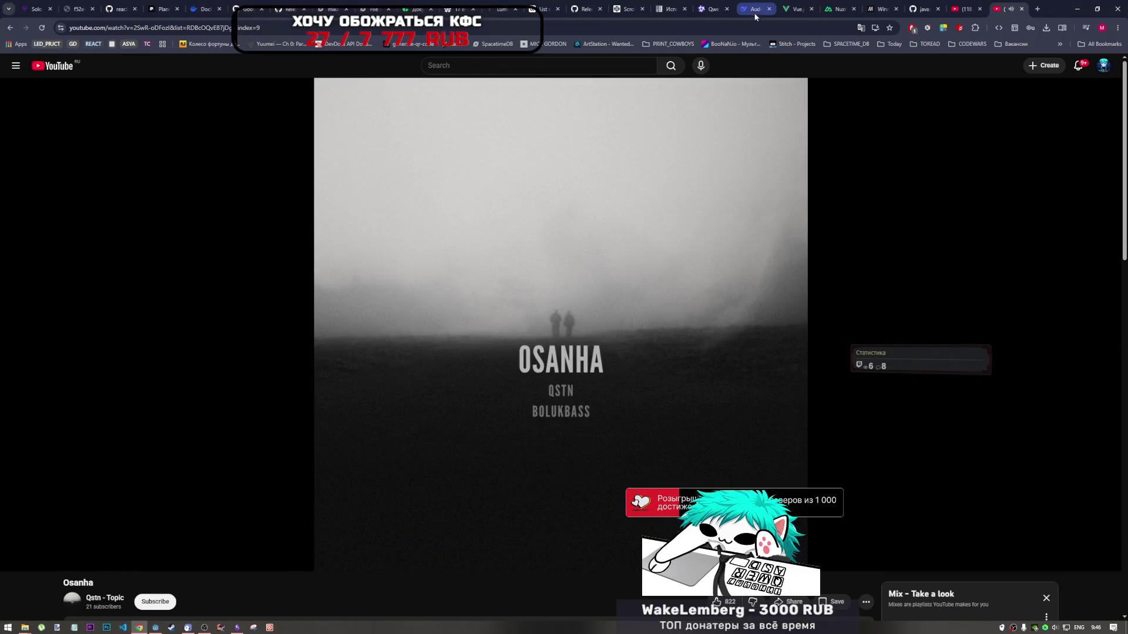
Copy DeepSeek's corrected AudioStreamPolyphonic script, then select the whole old script in Godot
click(754, 9)
scroll(641, 339, down, 4)
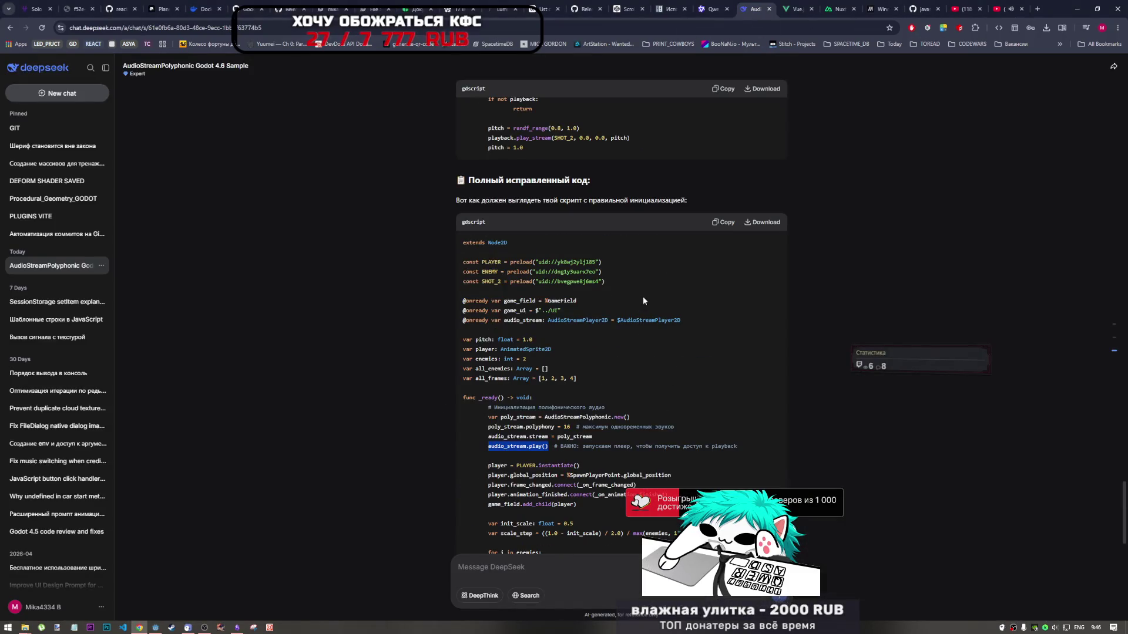
scroll(653, 250, up, 3)
click(710, 181)
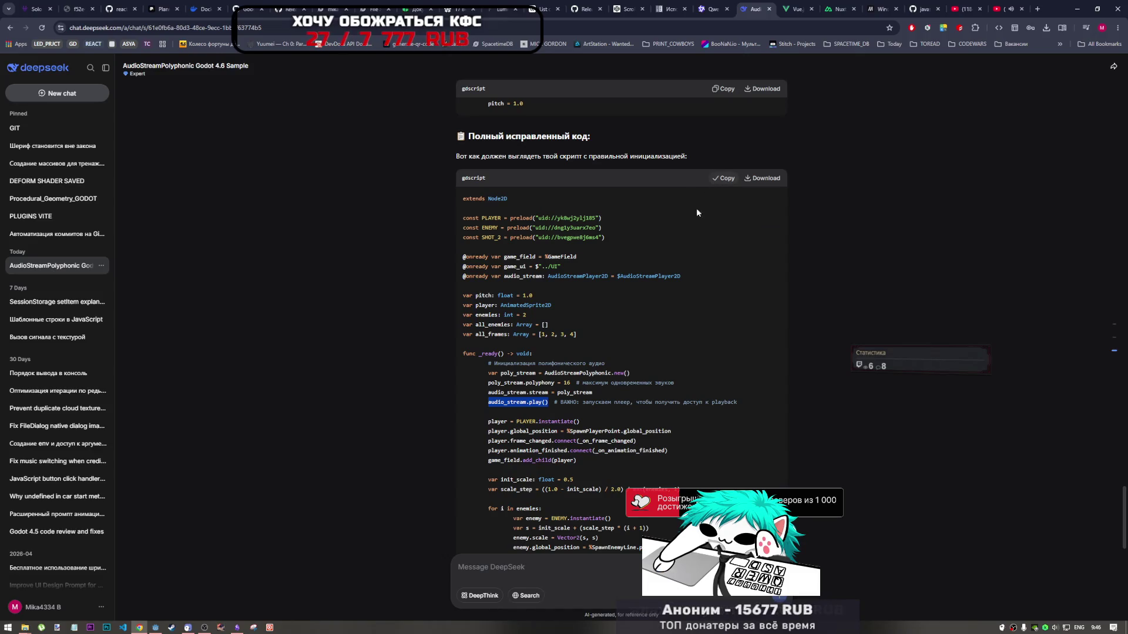
key(alt+Tab)
key(ctrl+a)
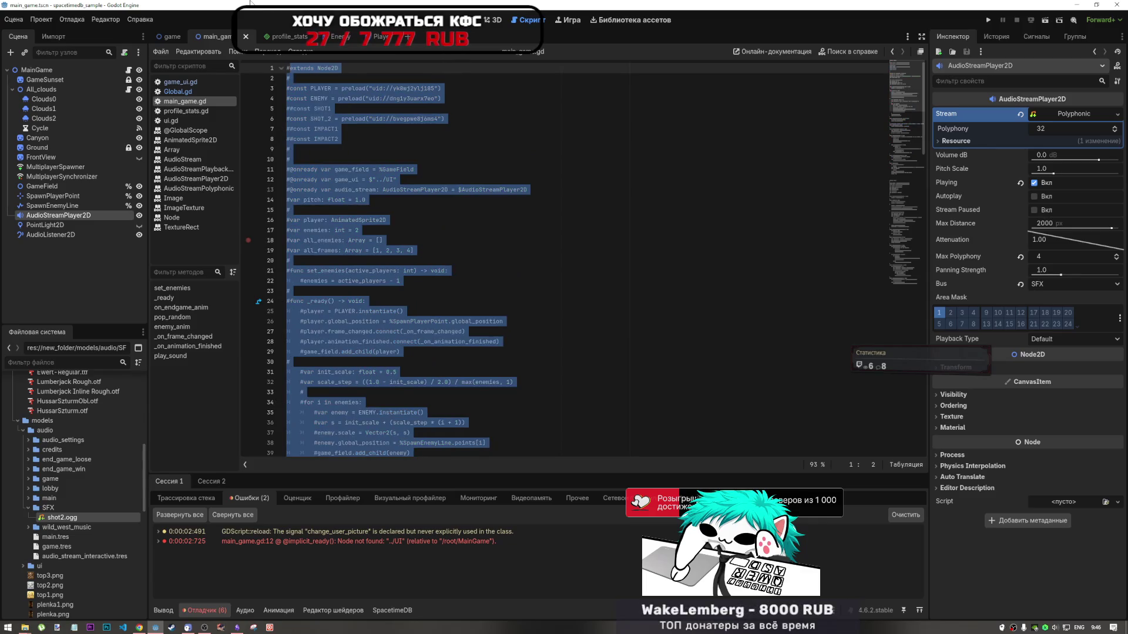
Comment out the old main_game.gd code and paste the corrected script above it
key(ctrl+k)
key(Return)
key(Return)
key(ctrl+v)
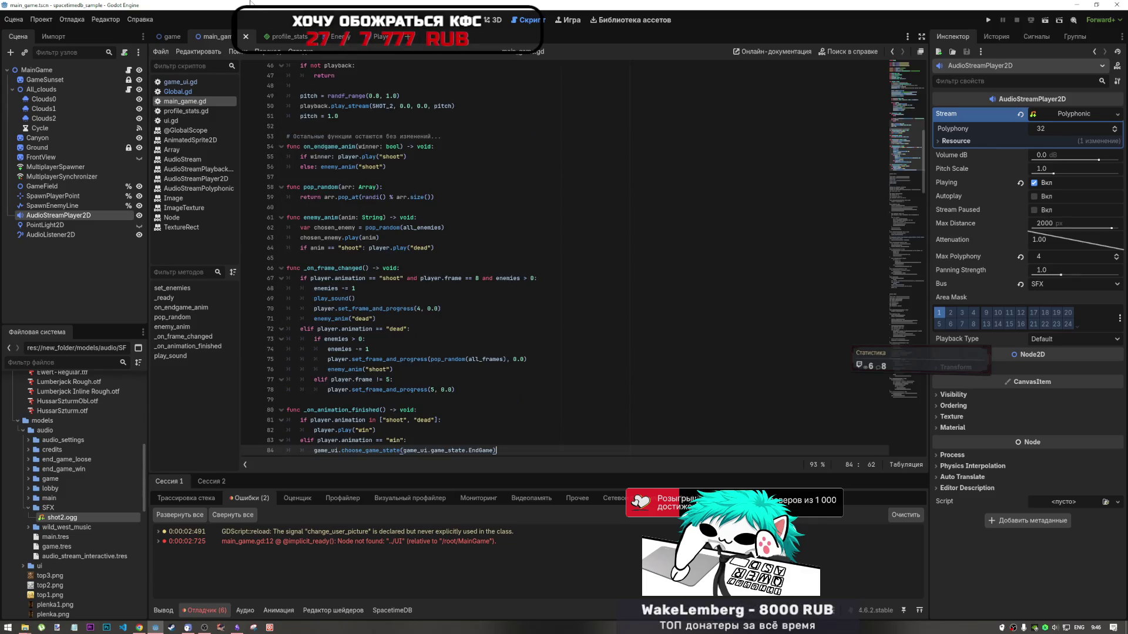
scroll(372, 213, down, 15)
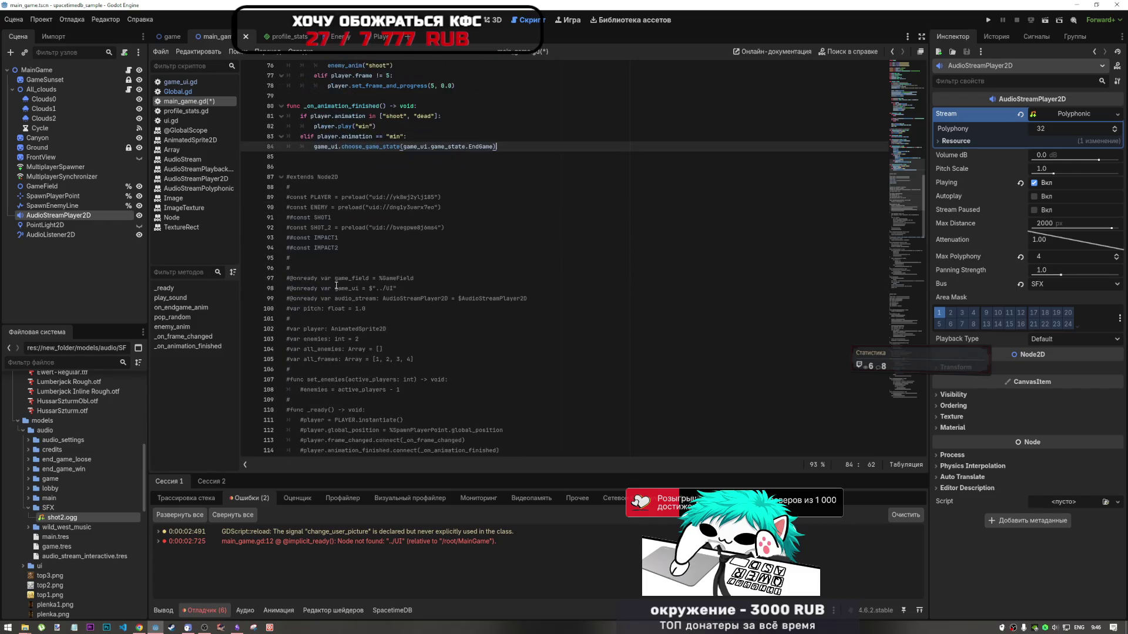
scroll(318, 334, down, 3)
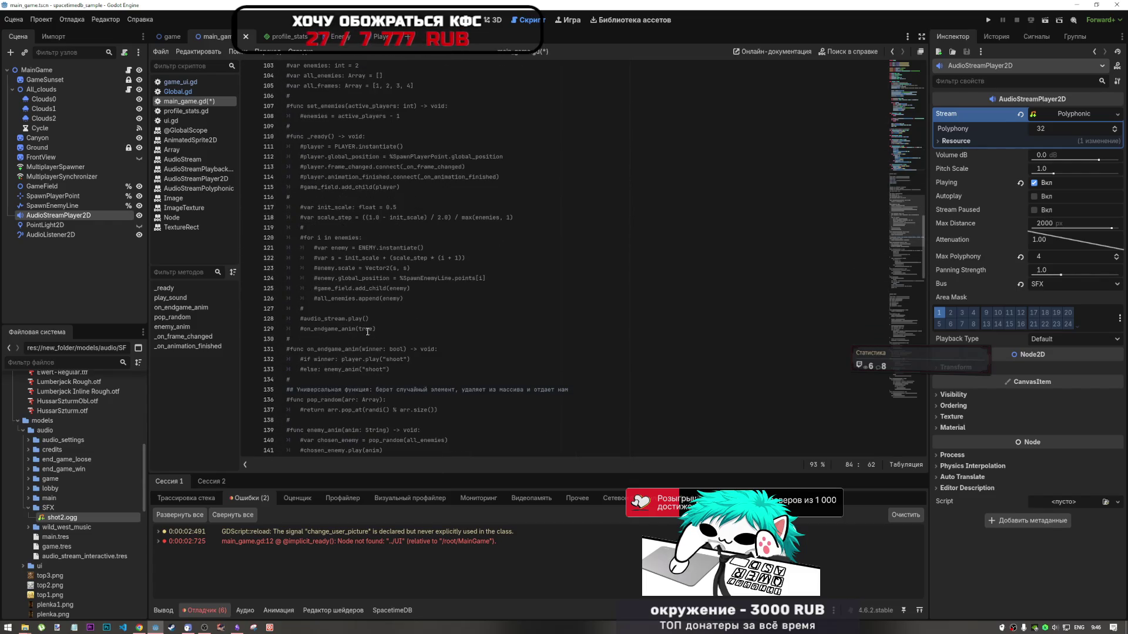
Add an on_endgame_anim(true) call after all_enemies.append(enemy) at the end of _ready
drag(376, 329, 307, 330)
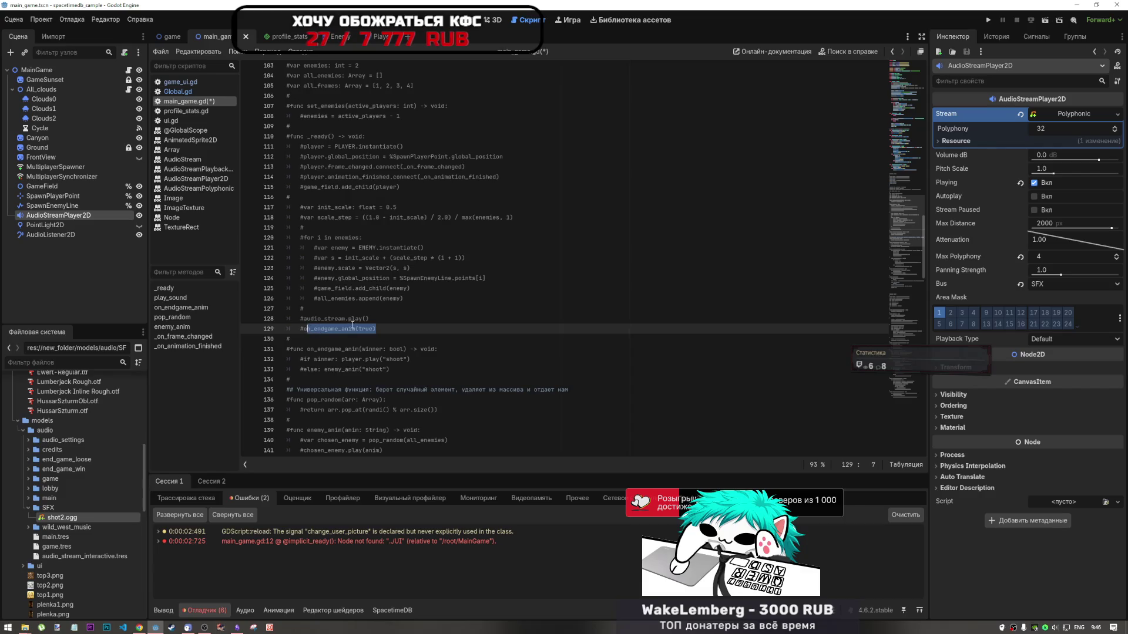
key(shift+Left)
scroll(348, 343, up, 20)
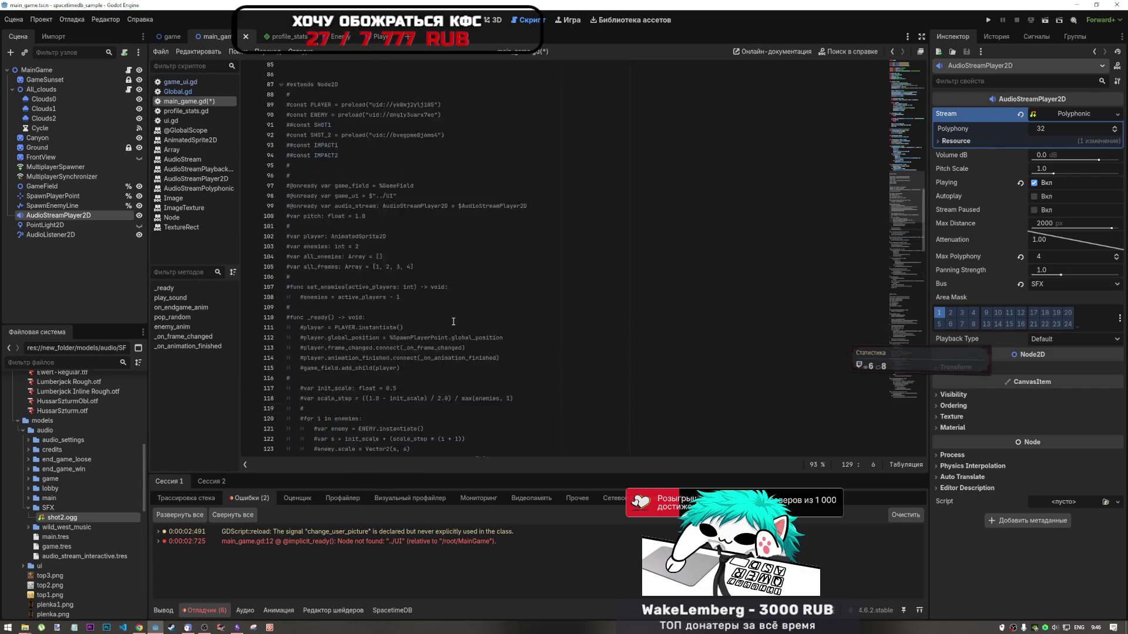
scroll(411, 289, up, 3)
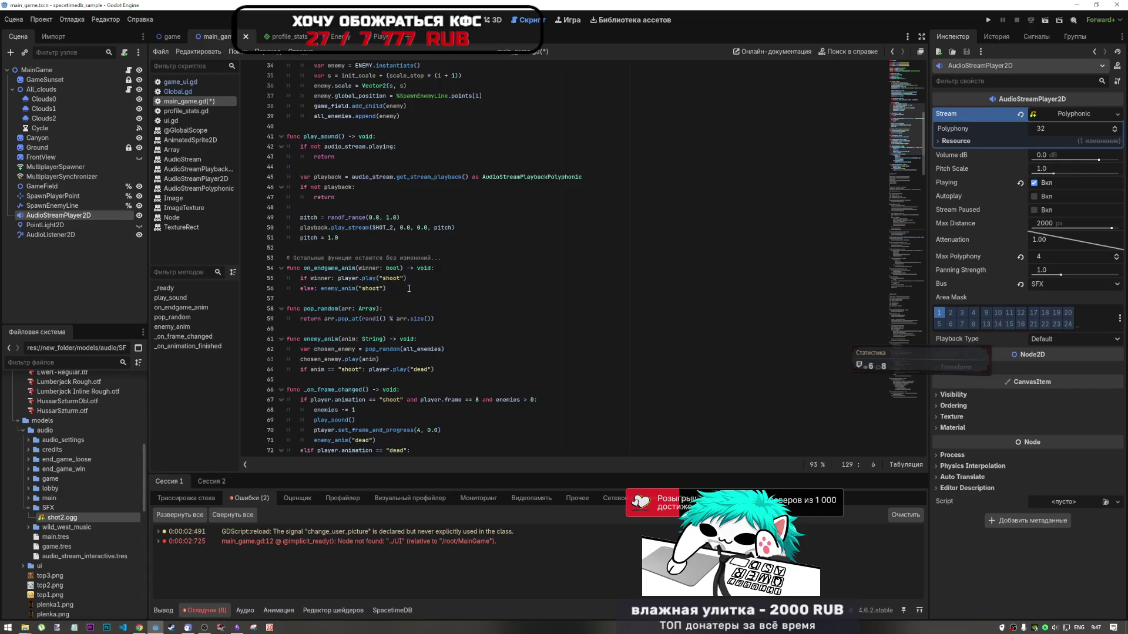
click(367, 273)
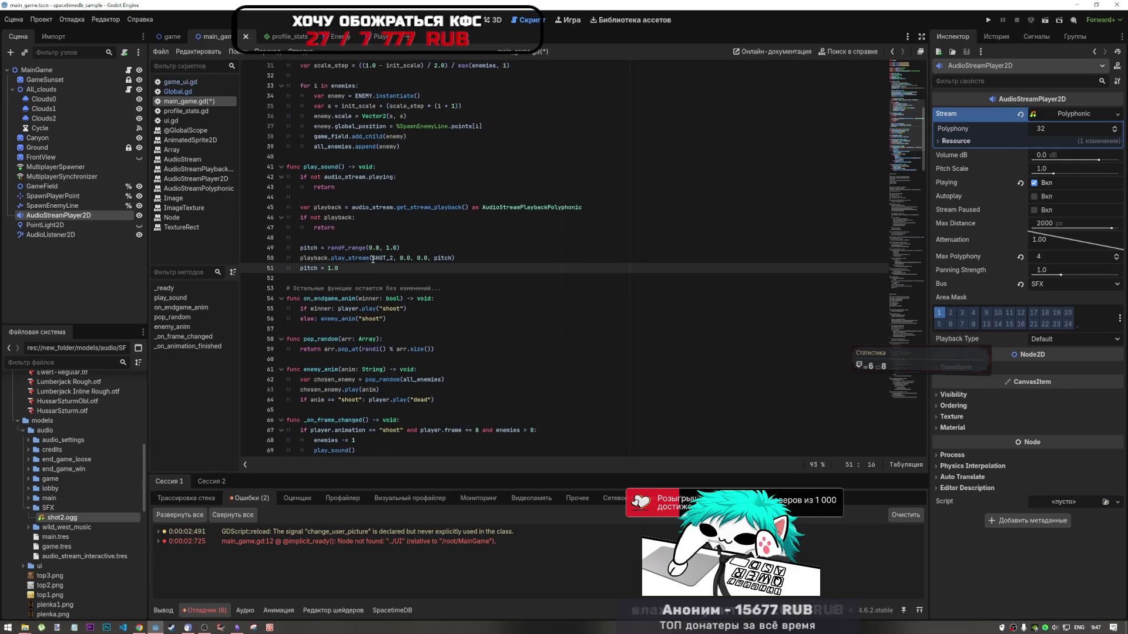
scroll(411, 309, up, 5)
click(412, 302)
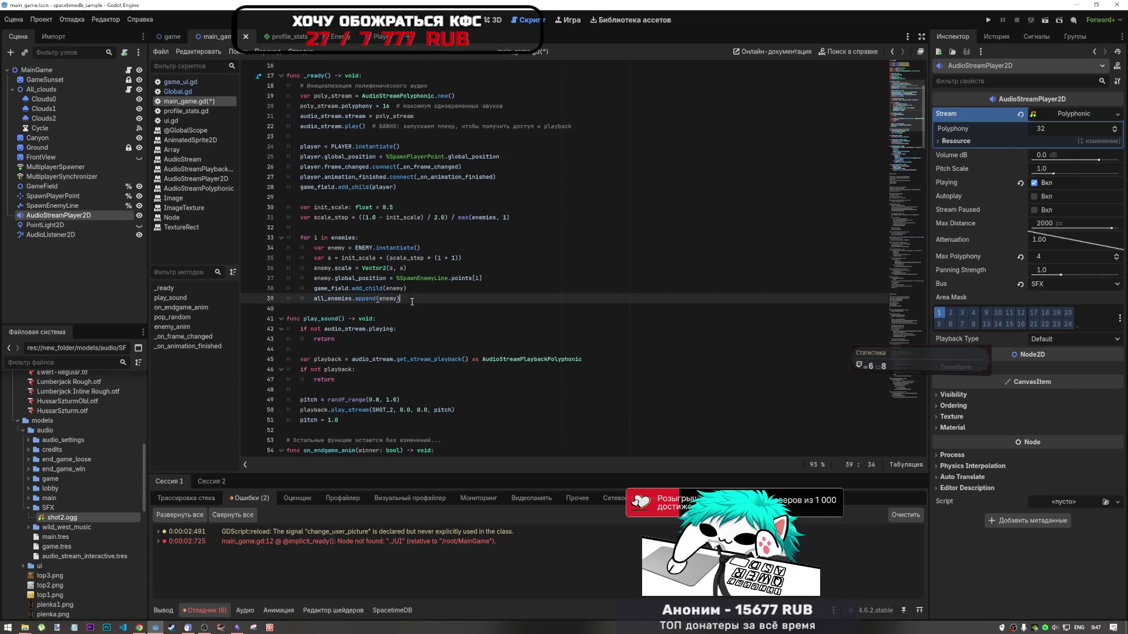
key(Return)
key(Return)
text(on_endgame_anim(true))
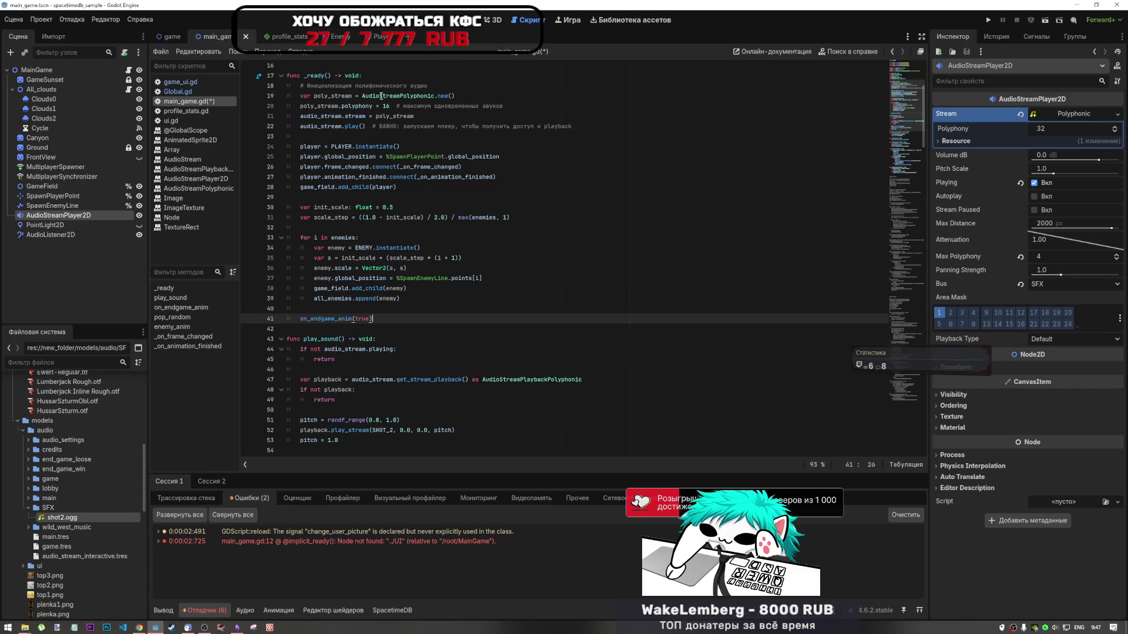
Look over the updated script and save main_game.gd
scroll(418, 347, down, 7)
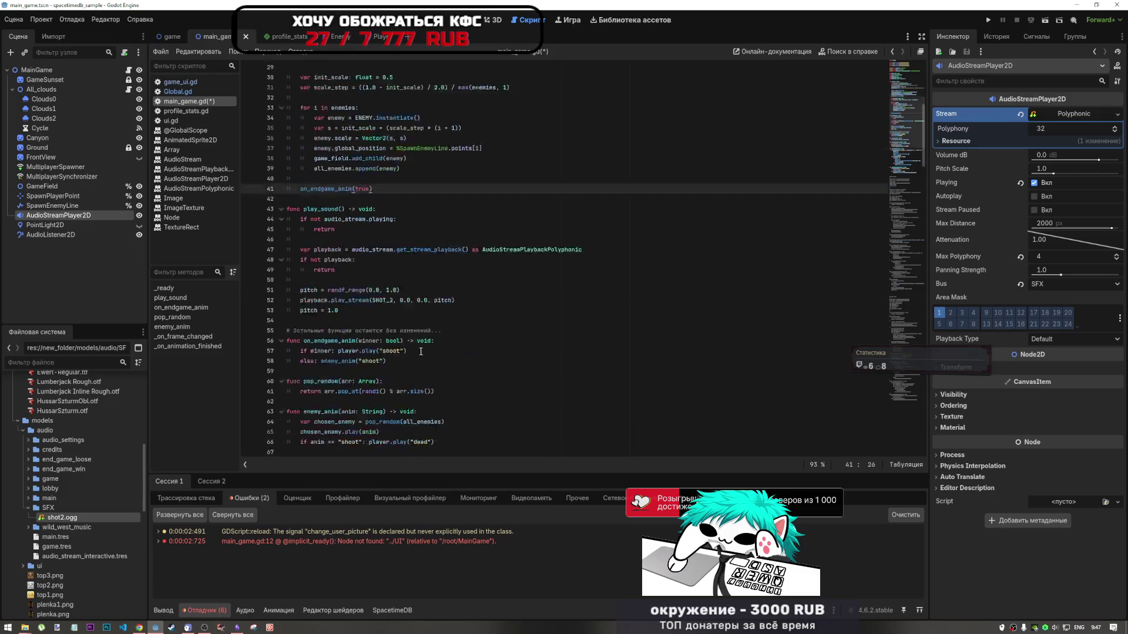
scroll(418, 347, down, 3)
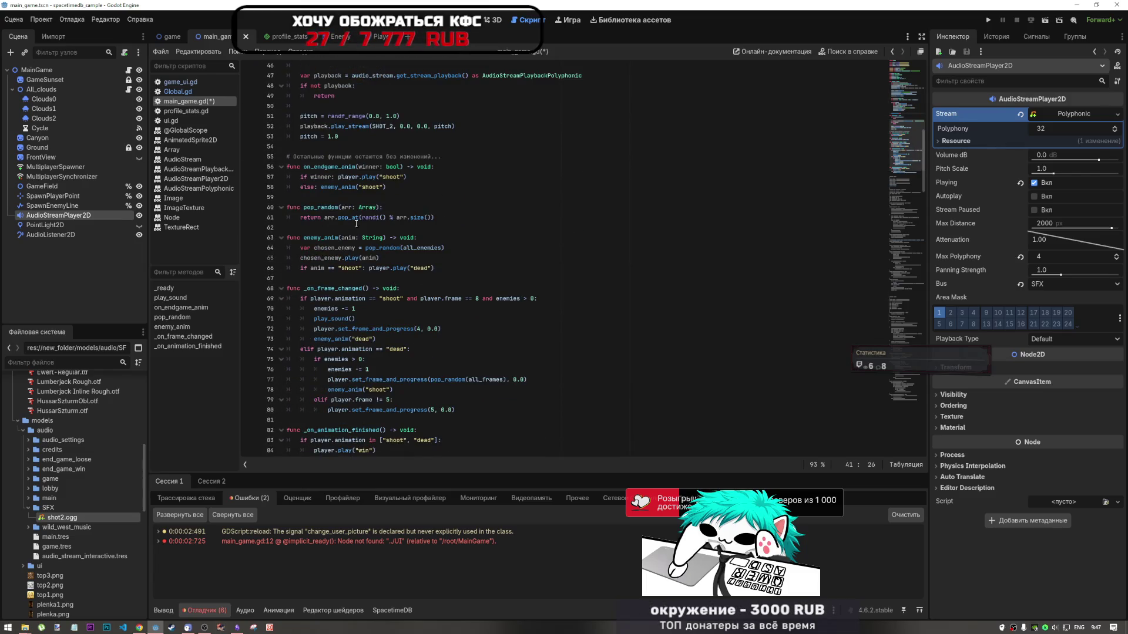
scroll(356, 306, down, 3)
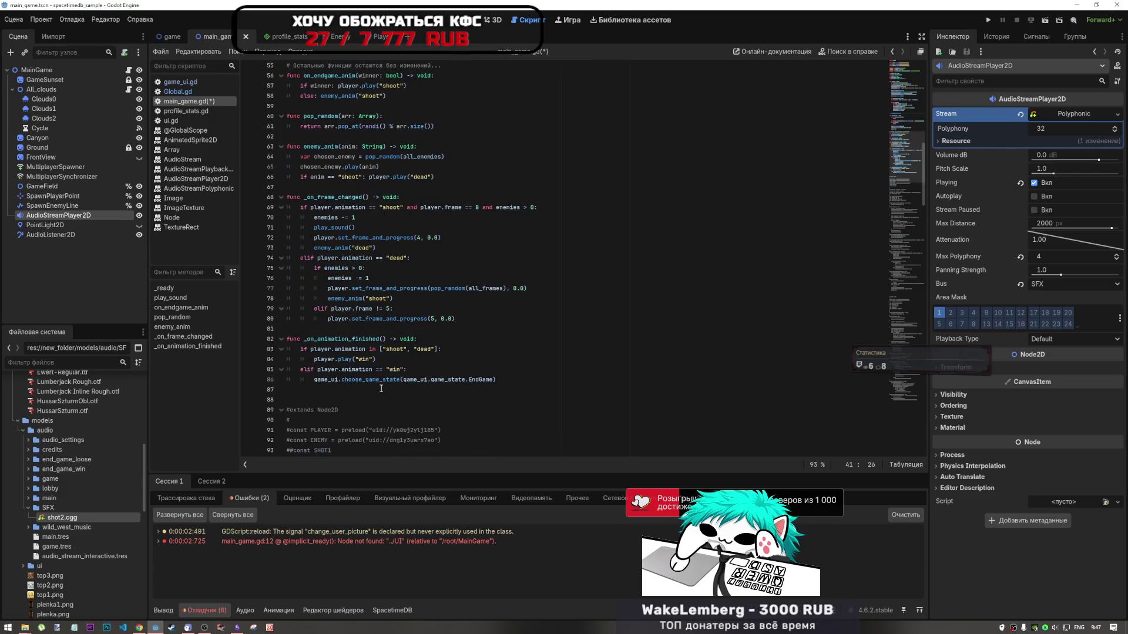
scroll(381, 388, up, 3)
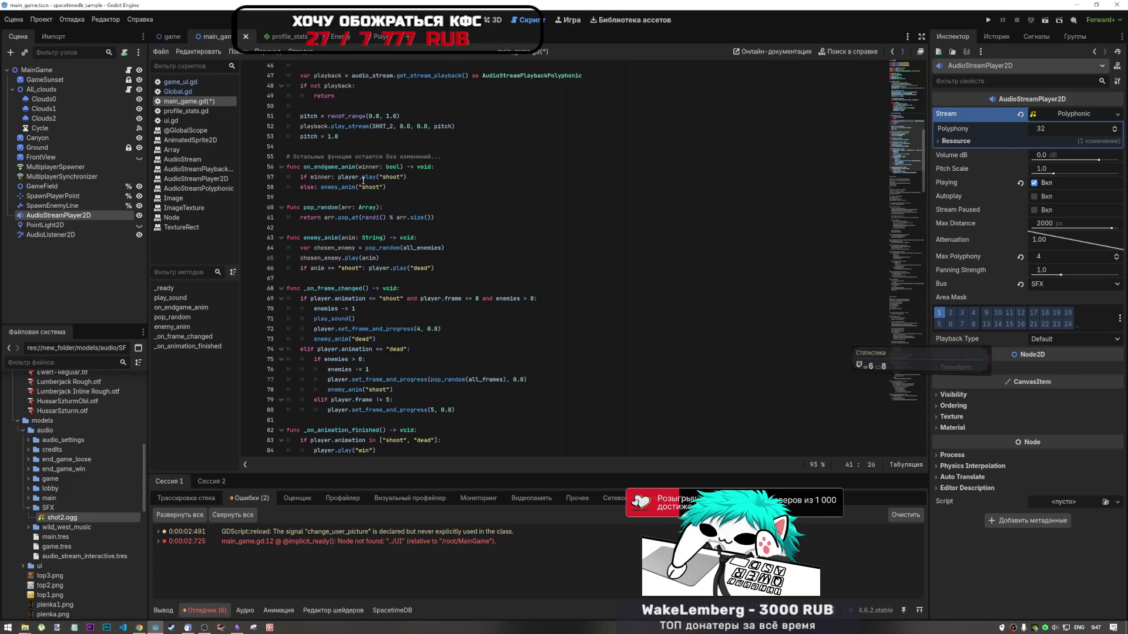
key(ctrl+s)
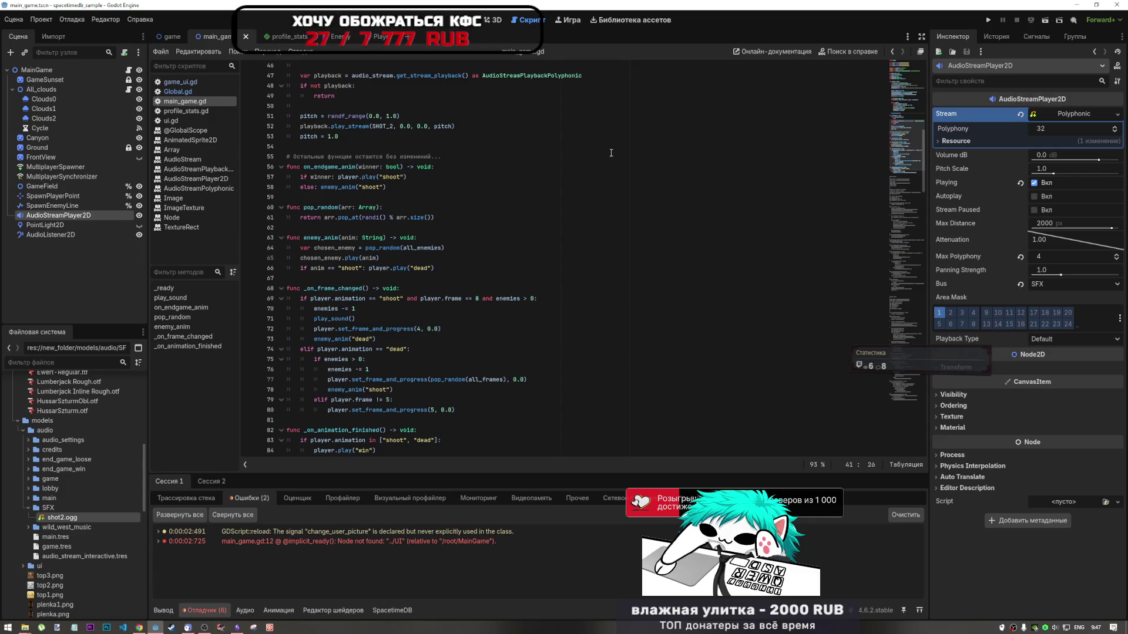
click(1046, 21)
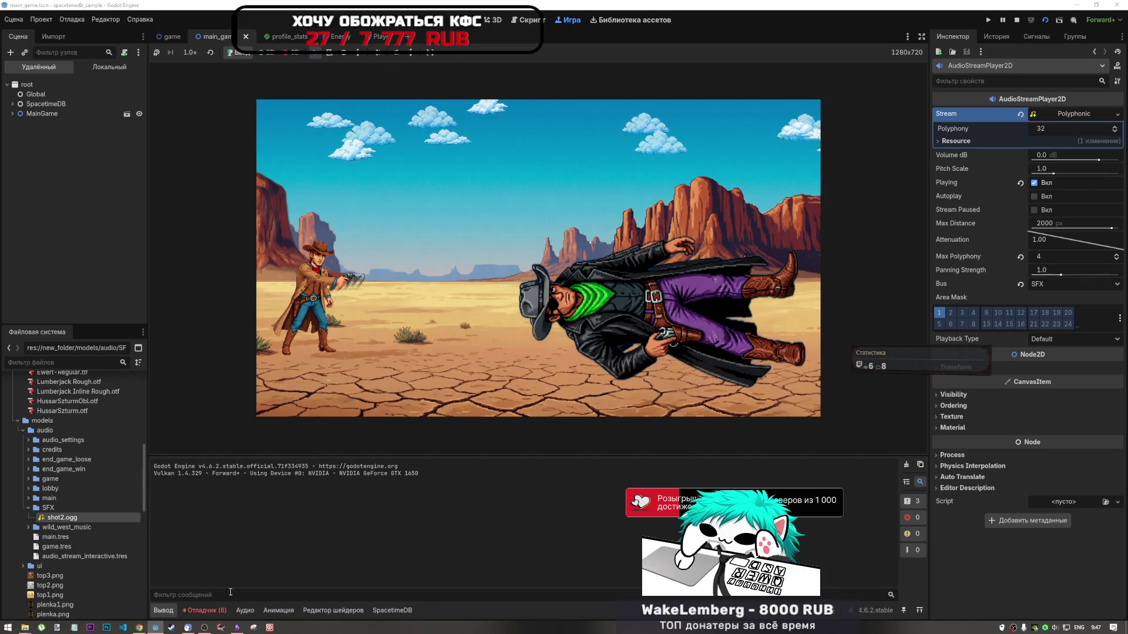
click(205, 610)
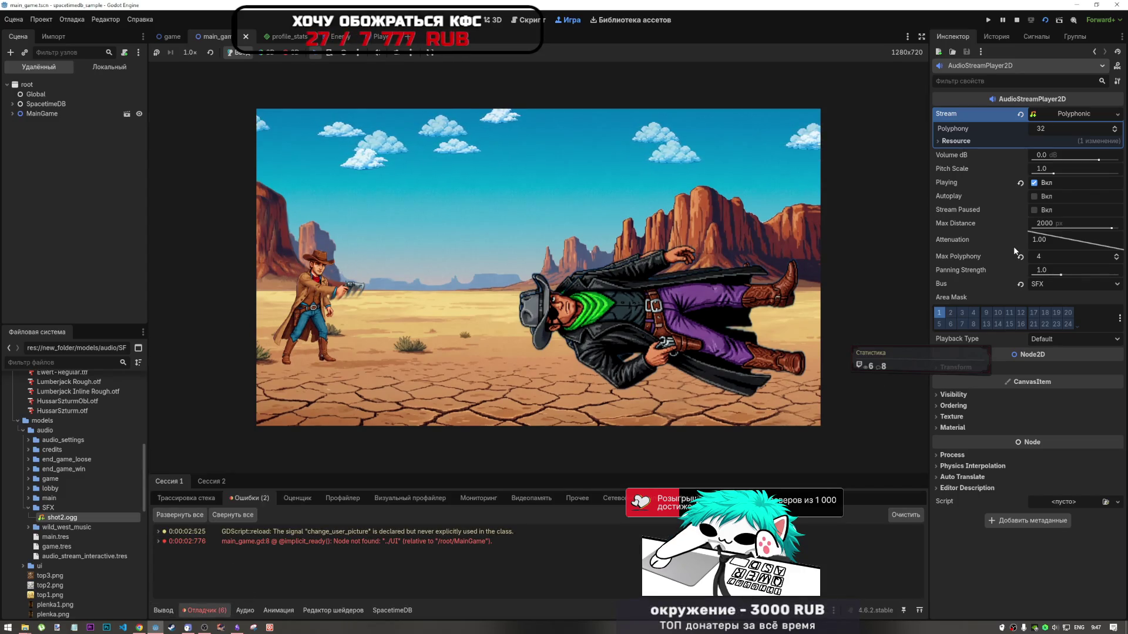
click(1017, 22)
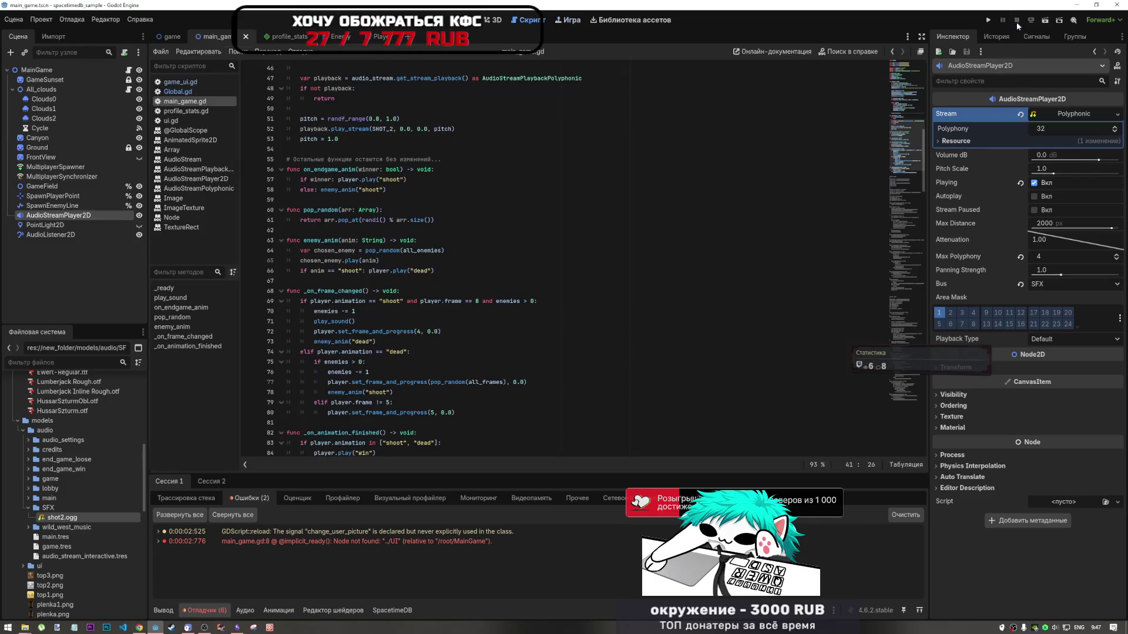
Clear the player's Stream, rerun the scene, and open the session 2 play_sound error at line 81
click(1021, 114)
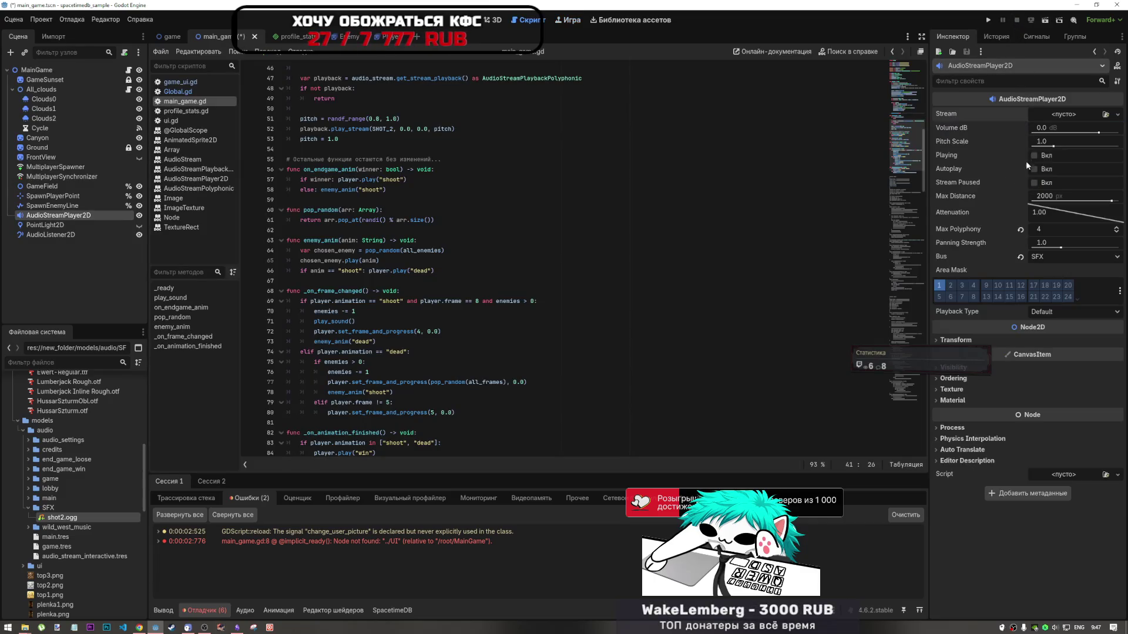
click(1047, 21)
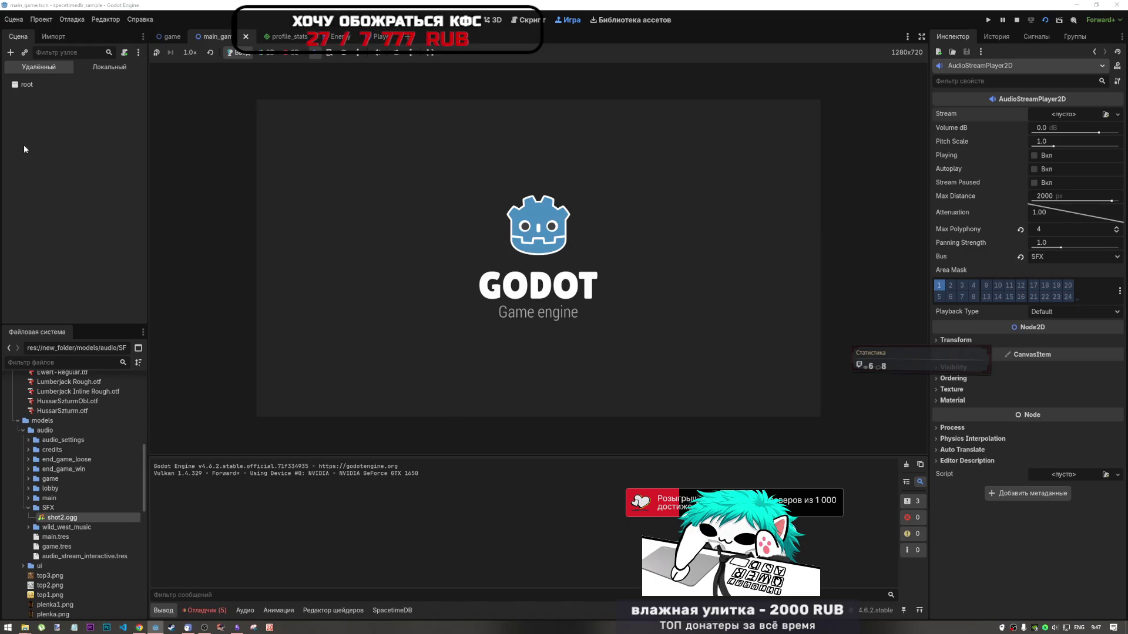
click(203, 611)
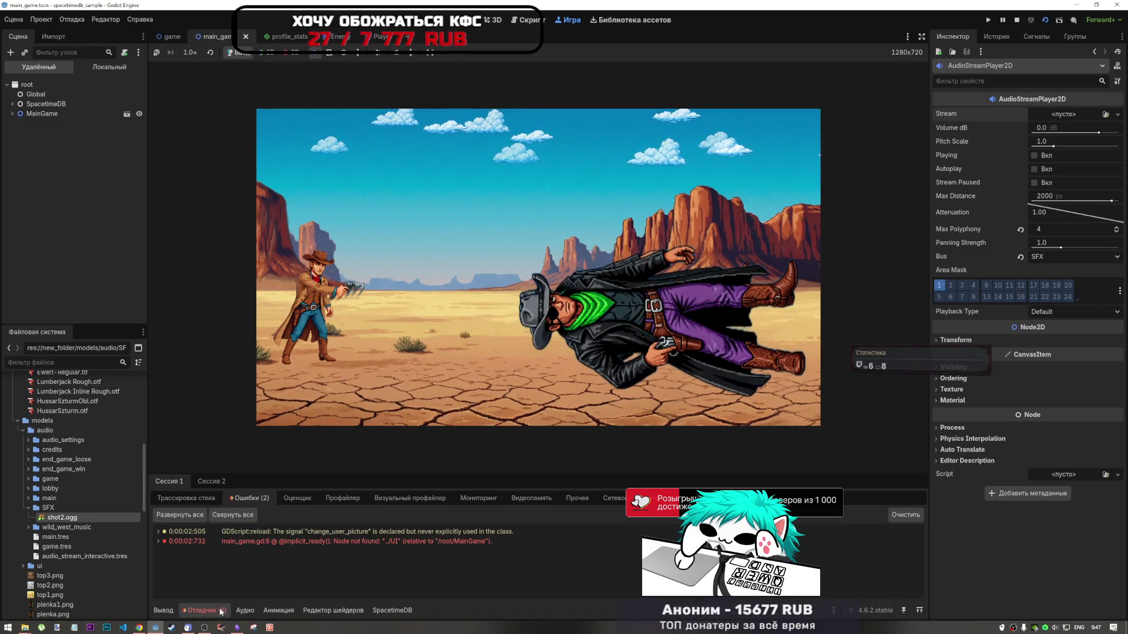
click(212, 482)
double_click(261, 553)
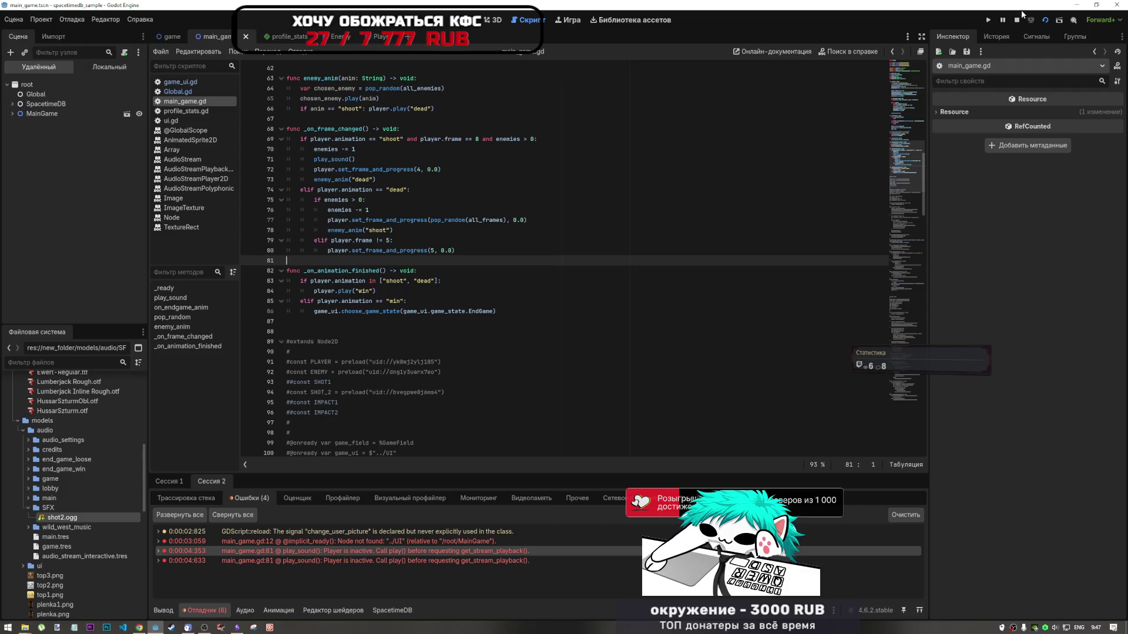
Stop the running game and briefly check the Editor Settings window
key(F8)
click(106, 19)
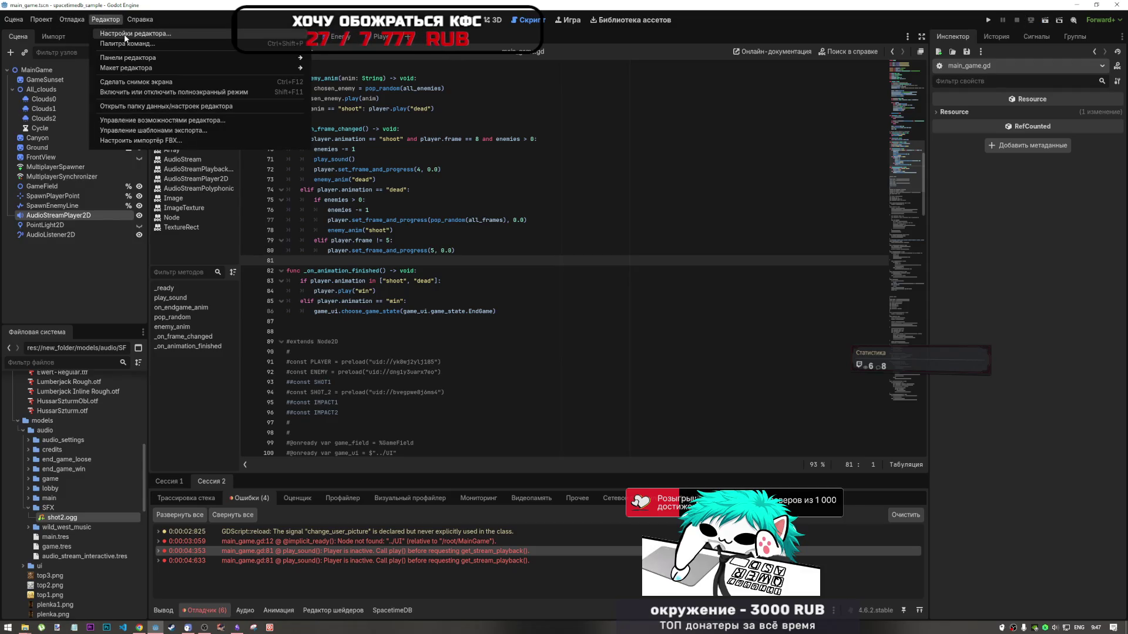
click(117, 31)
click(613, 76)
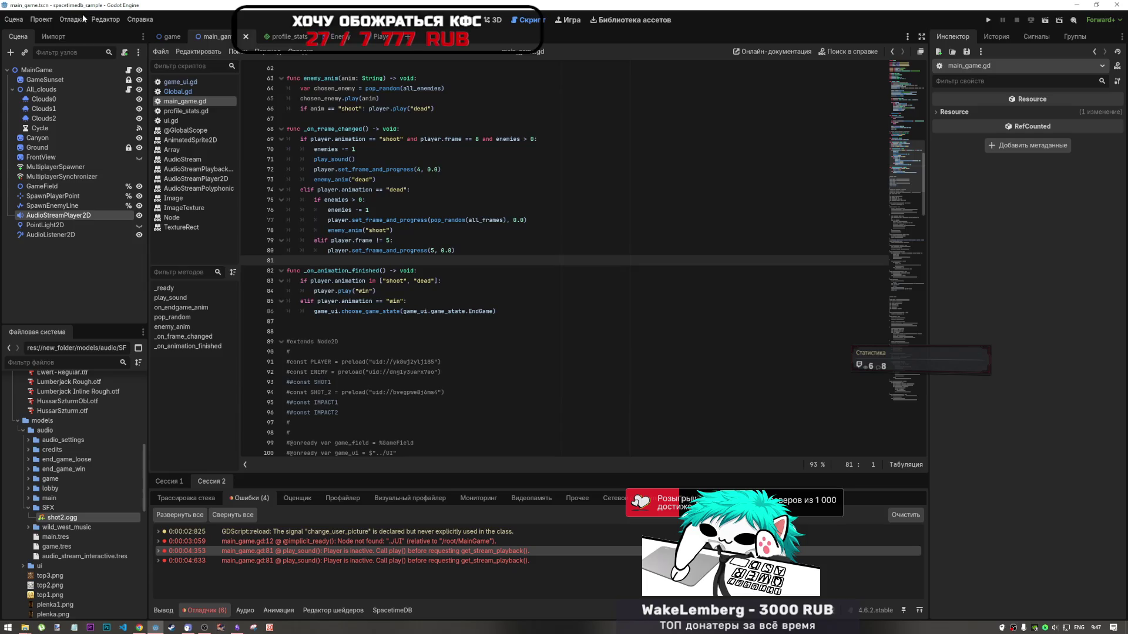
Confirm Customize Run Instances unchanged and launch the desert duel game again
click(71, 19)
click(139, 151)
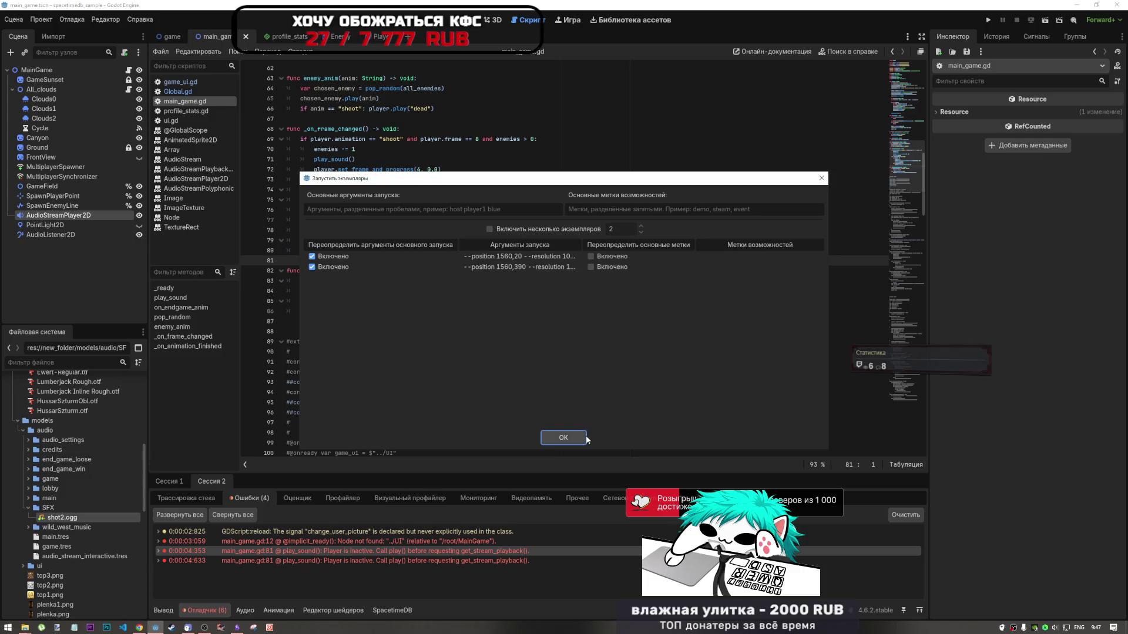
click(562, 438)
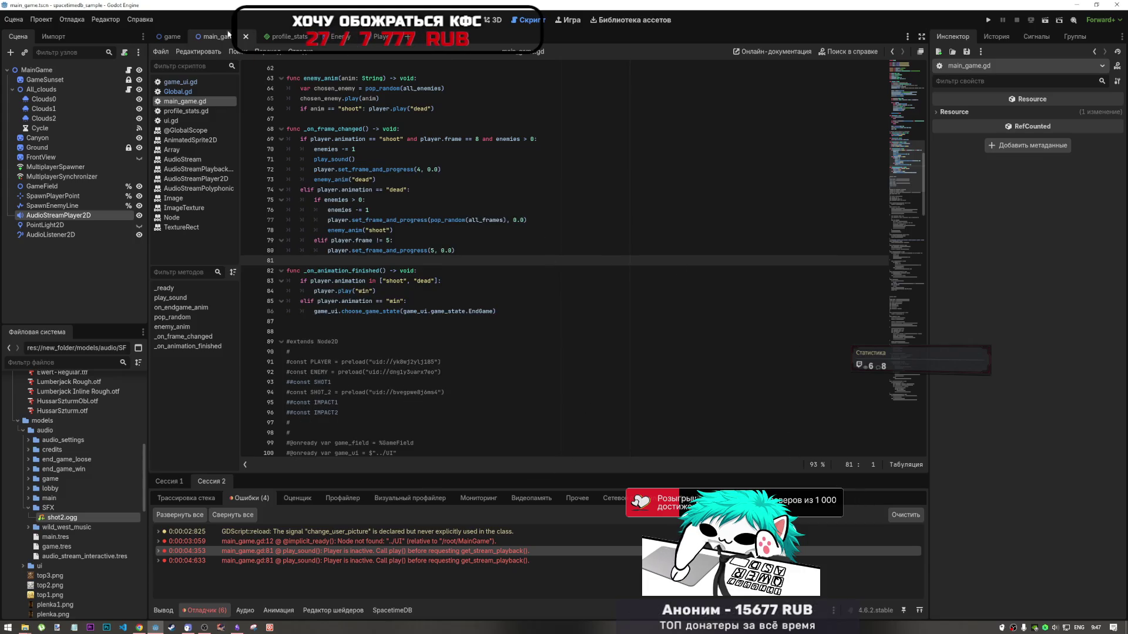
click(1047, 23)
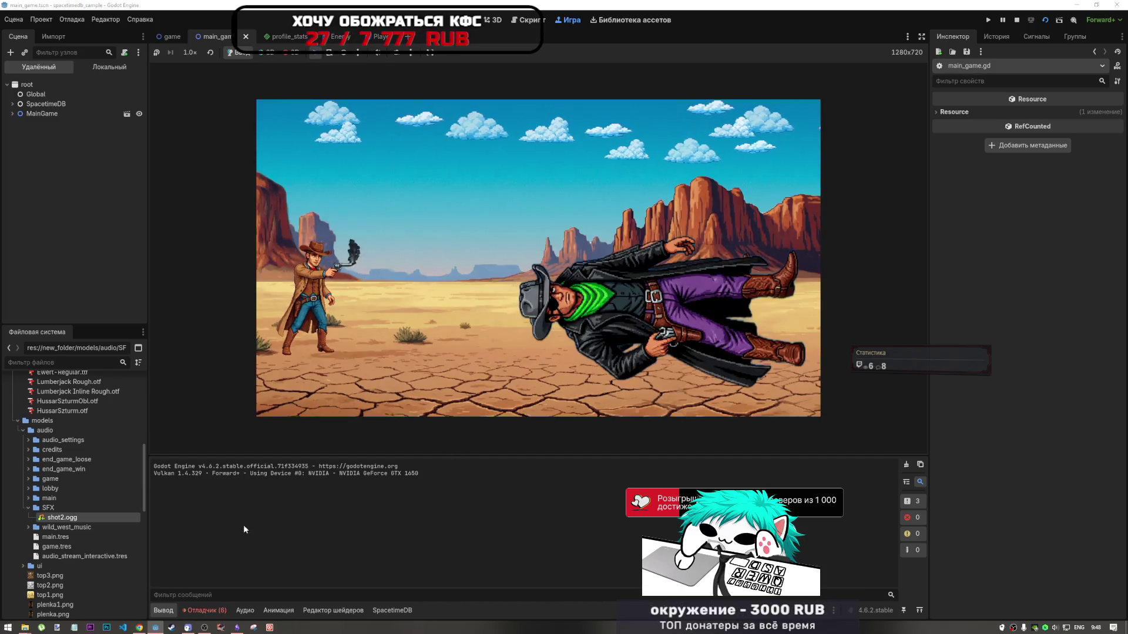
Watch the debugger Errors tab during the run, then open the Debug menu after the game closes
click(205, 610)
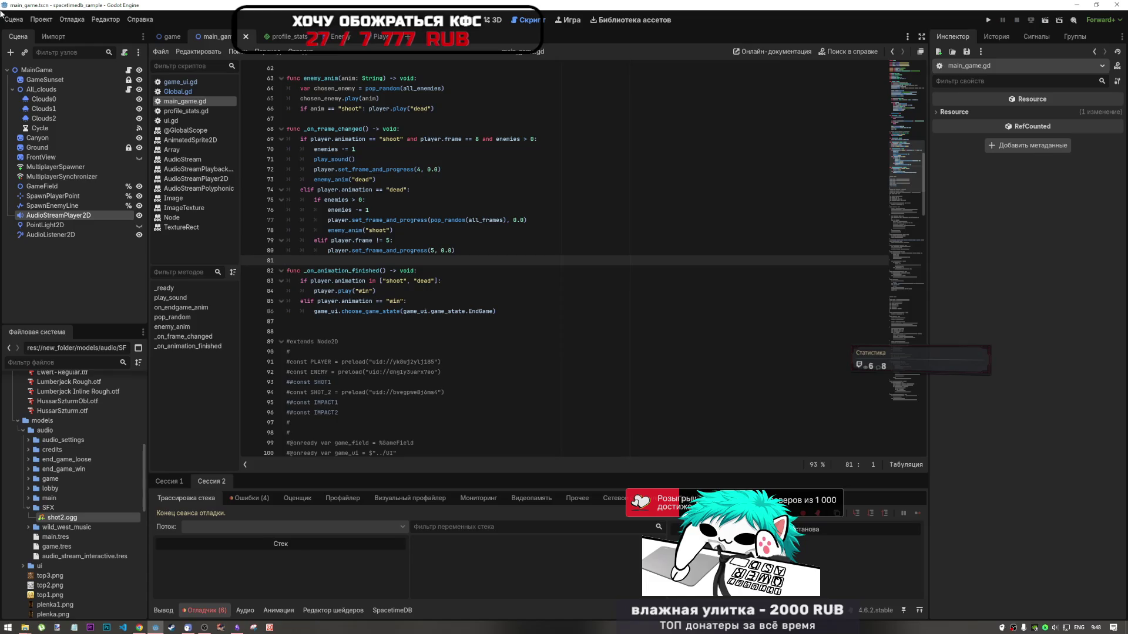
click(61, 22)
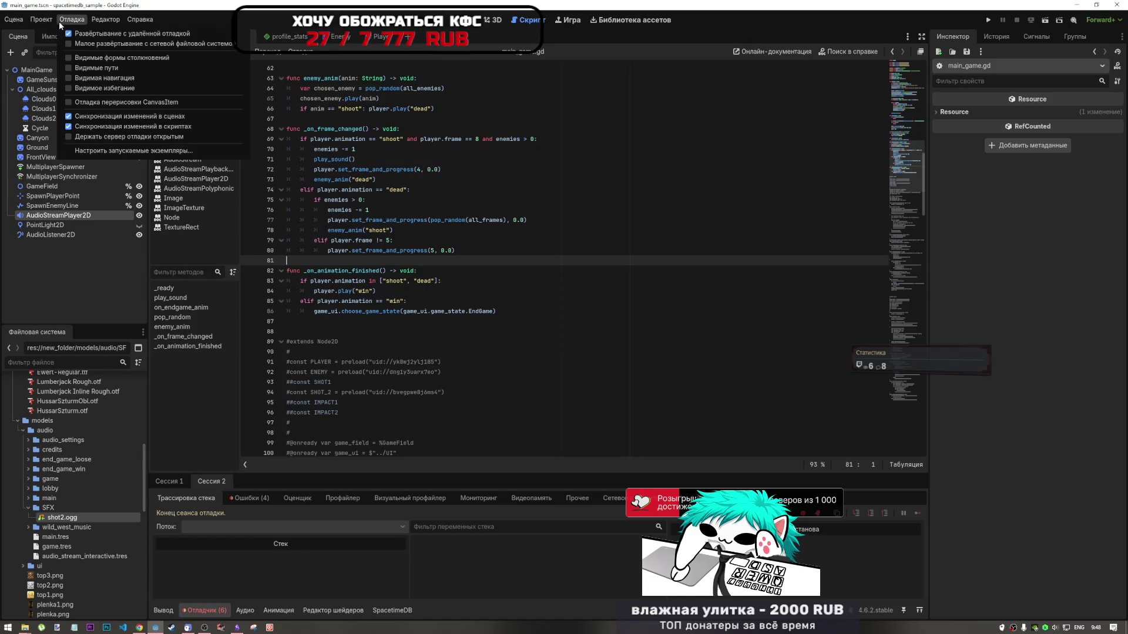
Reload the current project, then place the cursor at the end of line 68 in main_game.gd
mouse_move(46, 22)
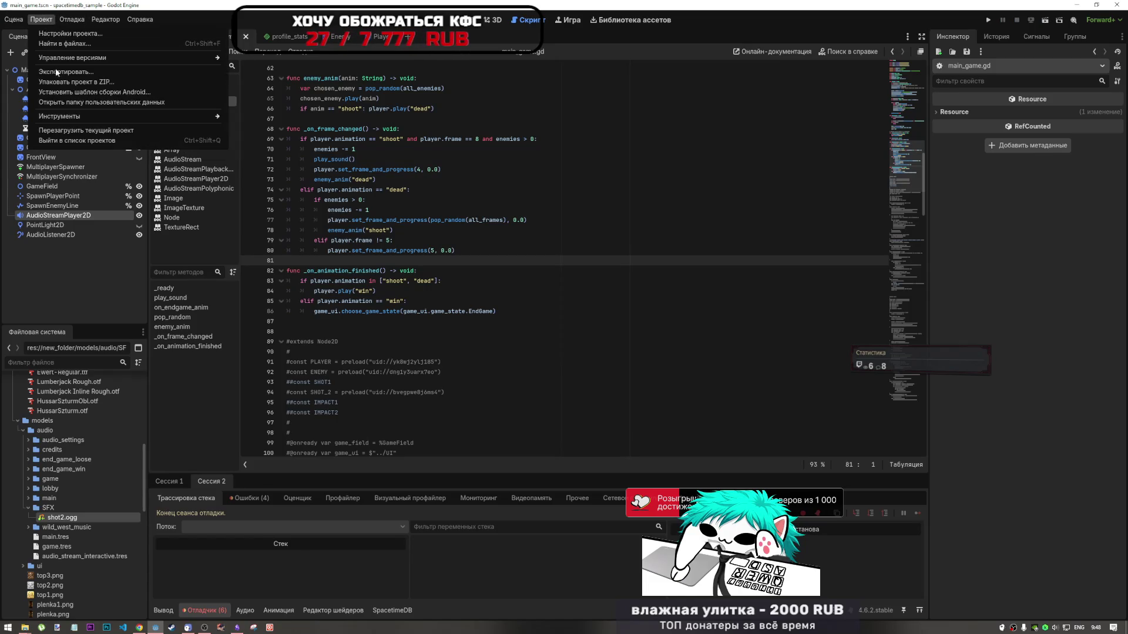
click(73, 131)
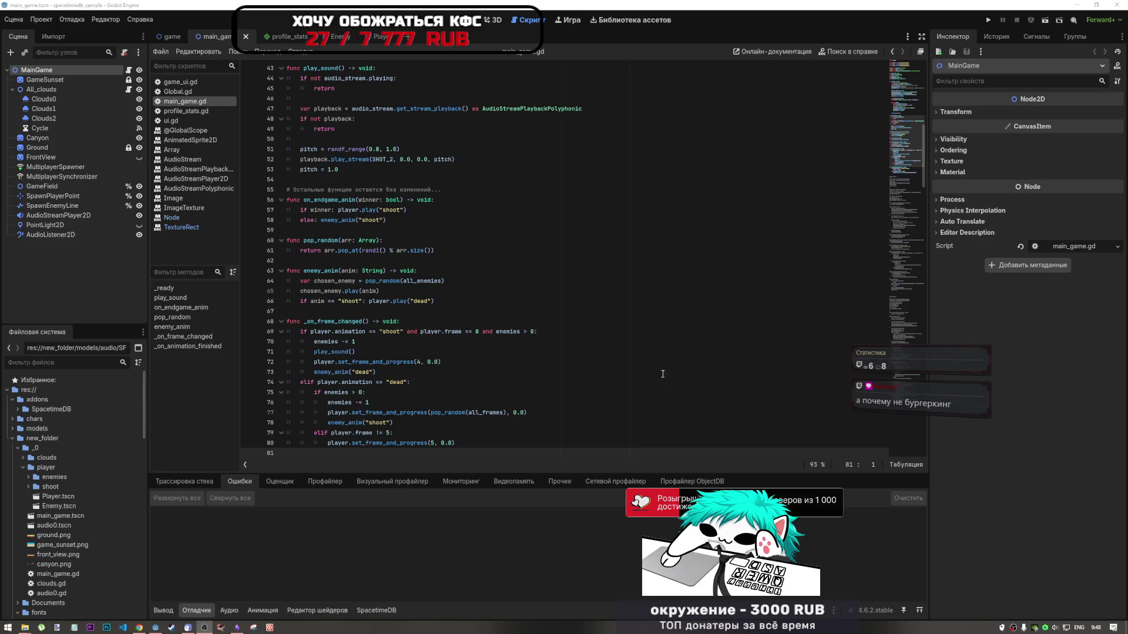
click(665, 325)
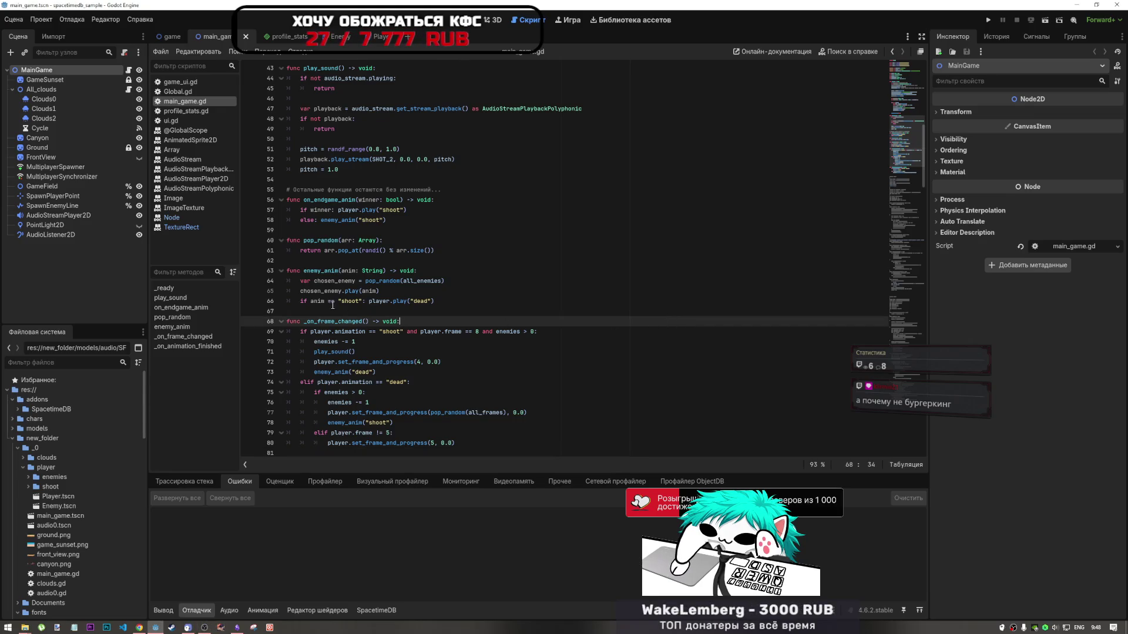